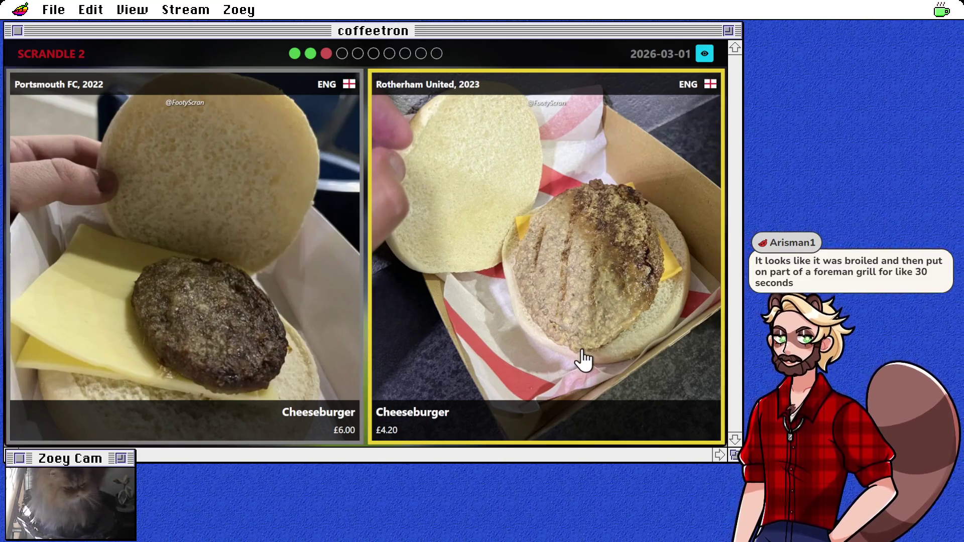
Pick the Portsmouth cheeseburger, then the Recife pizza in the next Scrandle round
left_click(206, 276)
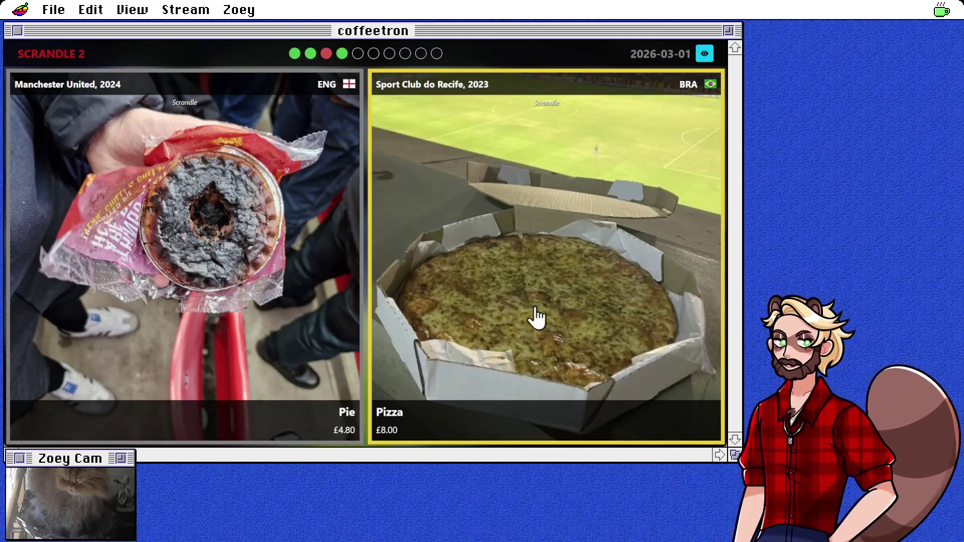
left_click(477, 318)
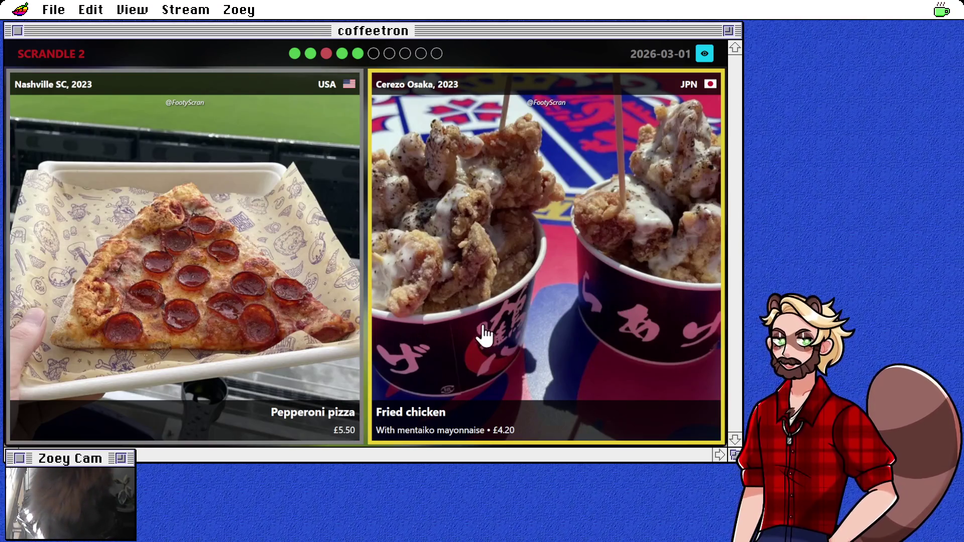
Choose the fried chicken card over the pepperoni pizza
left_click(563, 333)
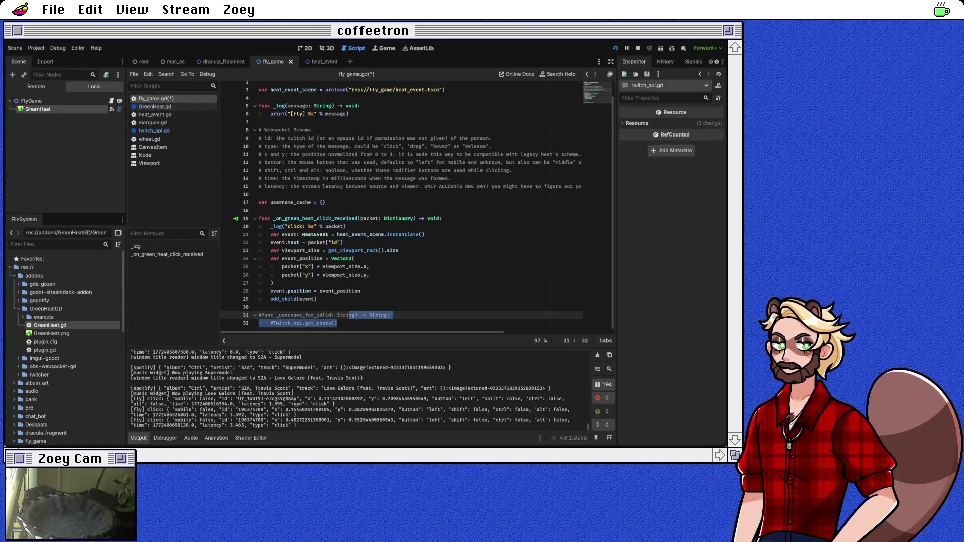
Deselect the username lookup lines in fly_game.gd and show the GreenHeat node's signals
left_click(259, 122)
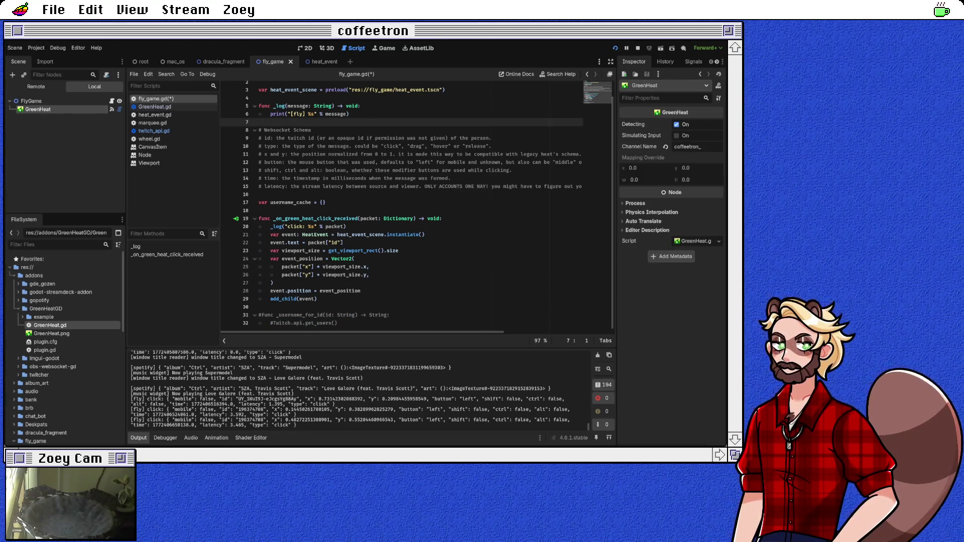
left_click(693, 61)
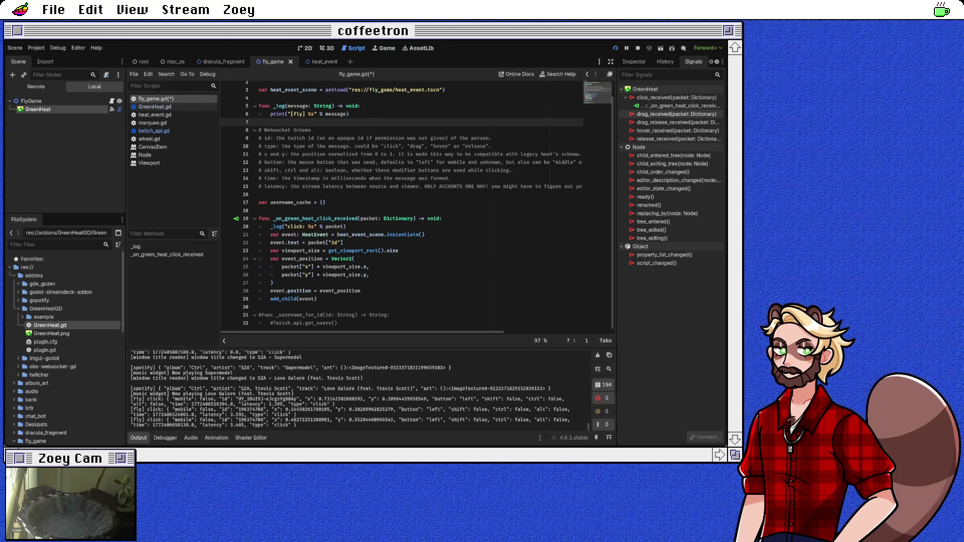
Look up the drag signal names, like drag_release_received, in the GreenHeat.gd script
left_click(676, 114)
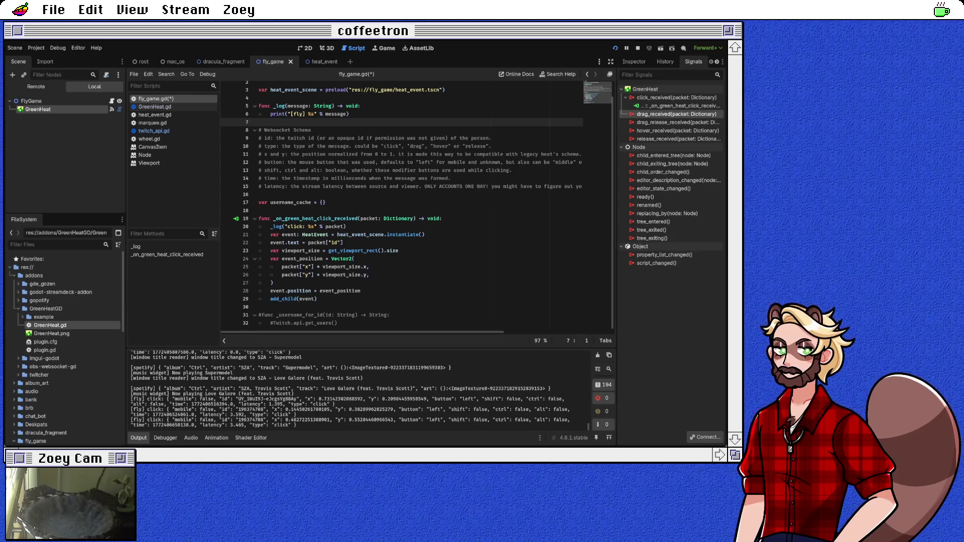
left_click(154, 106)
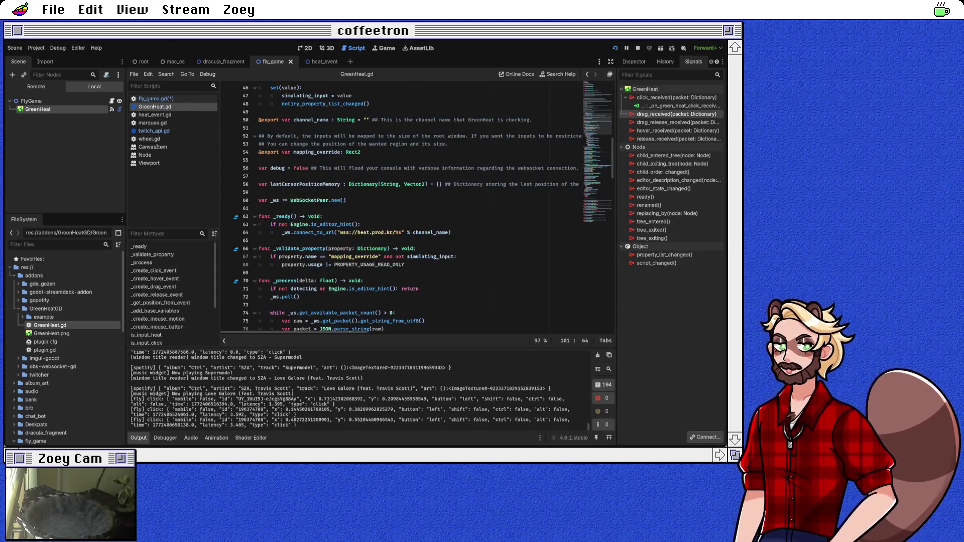
scroll(416, 211, "down", 5)
scroll(427, 208, "down", 3)
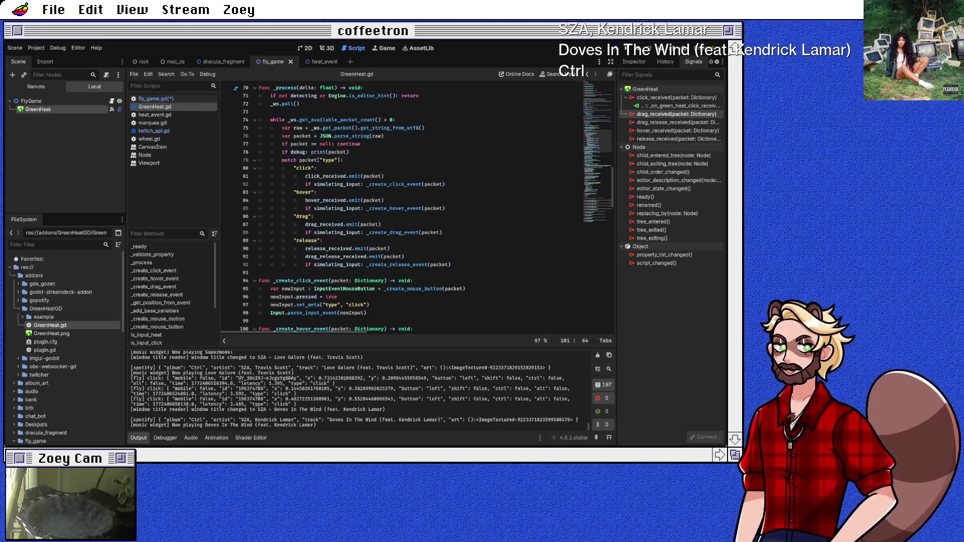
double_click(326, 248)
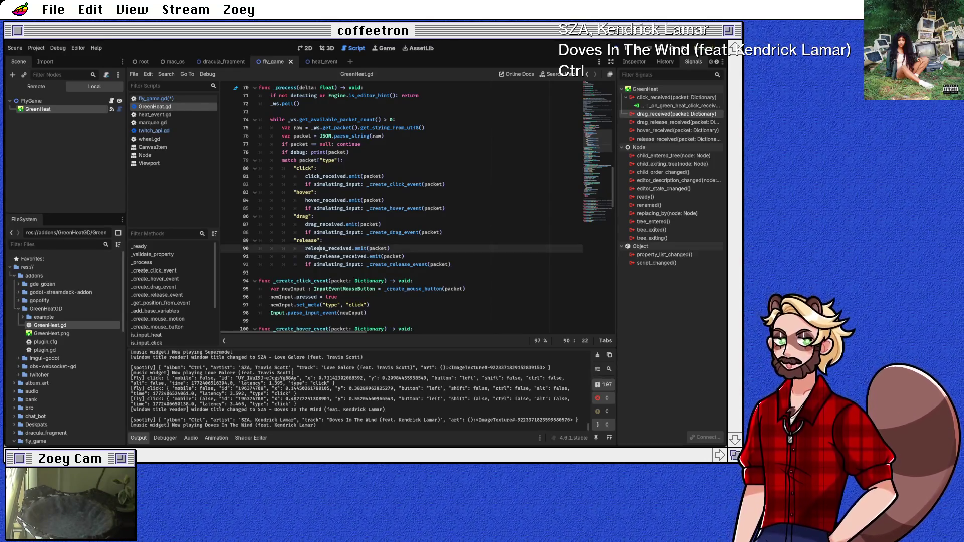
double_click(336, 256)
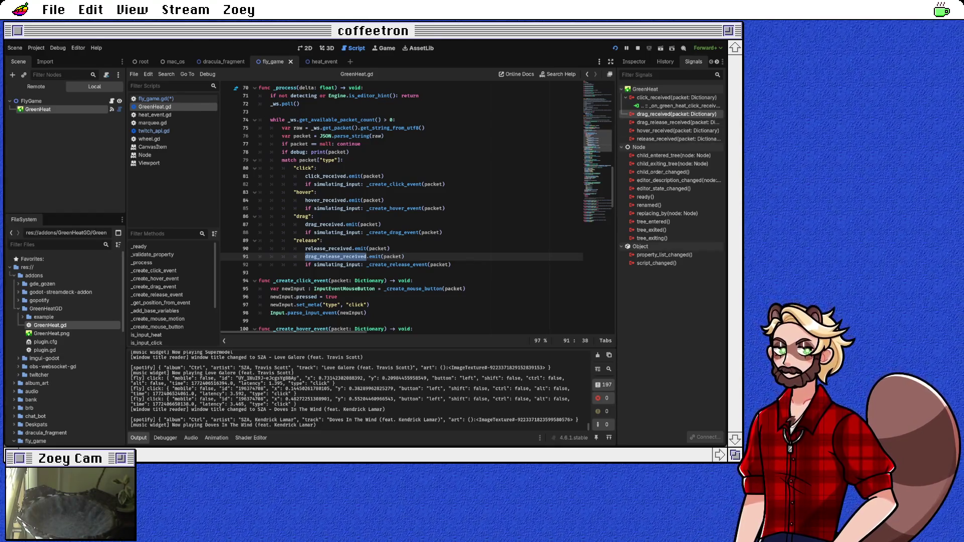
Connect hover_received and drag_received to new stub handler functions in fly_game.gd
left_click(677, 131)
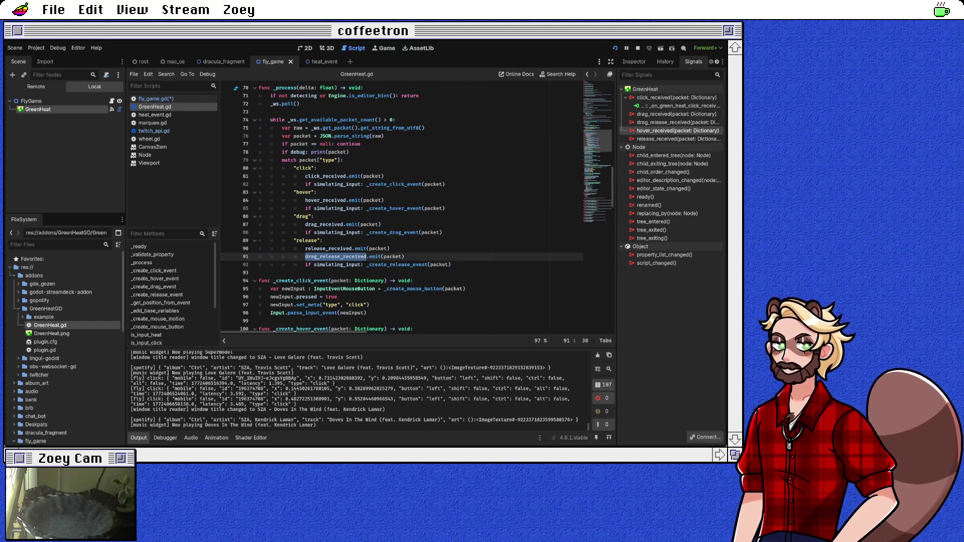
double_click(678, 131)
key("Return")
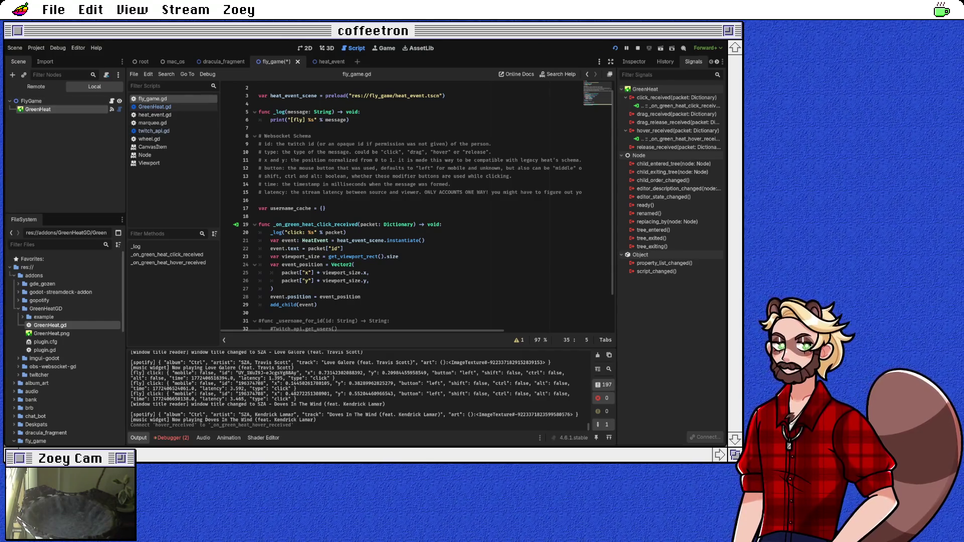
left_click(675, 114)
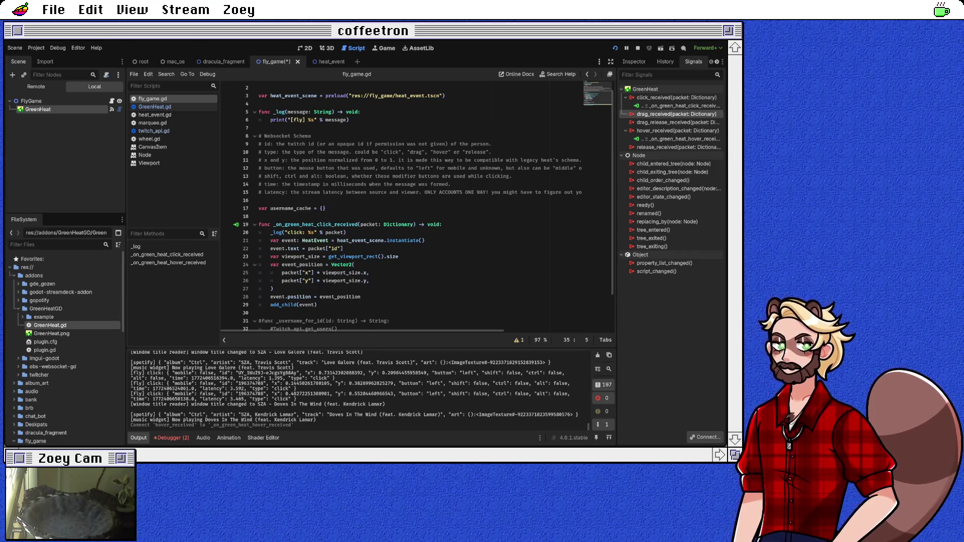
key("Return")
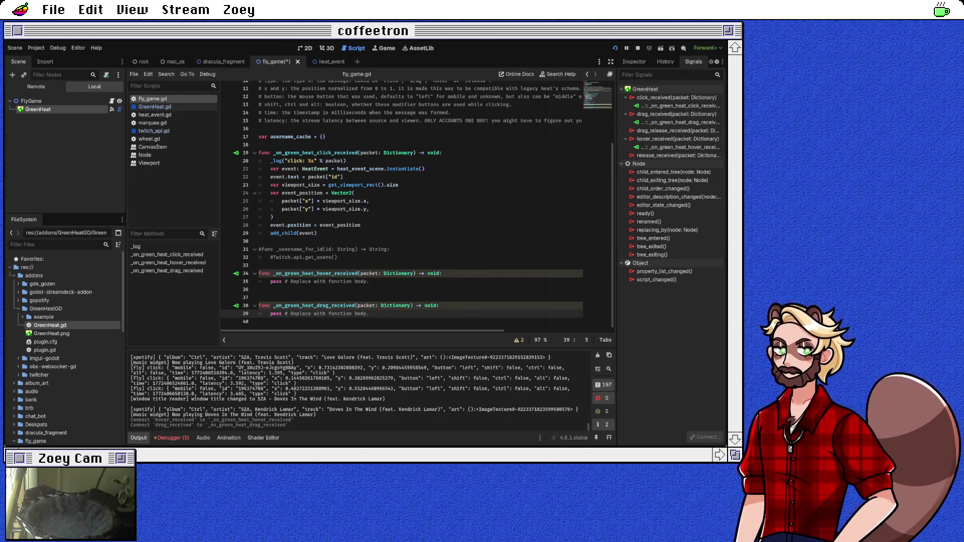
left_click(370, 281)
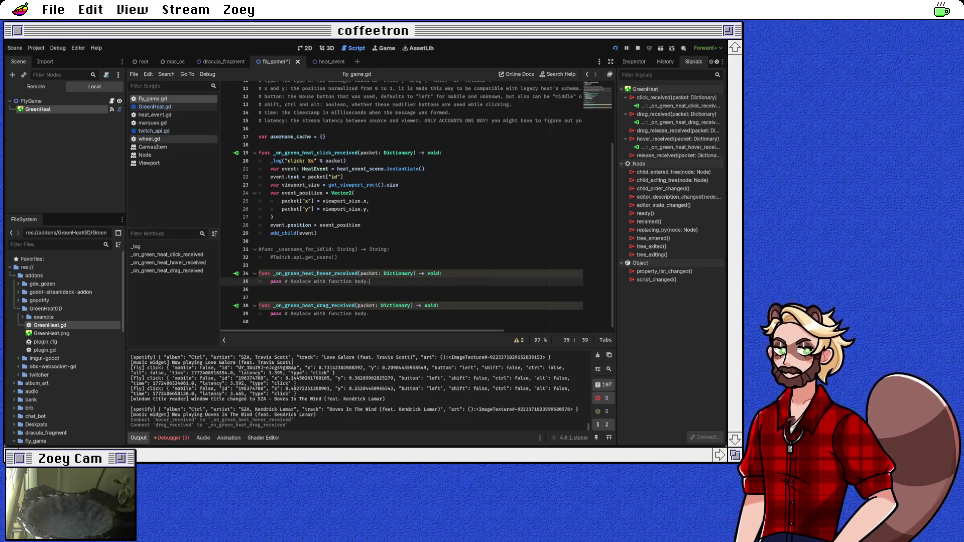
left_click(155, 115)
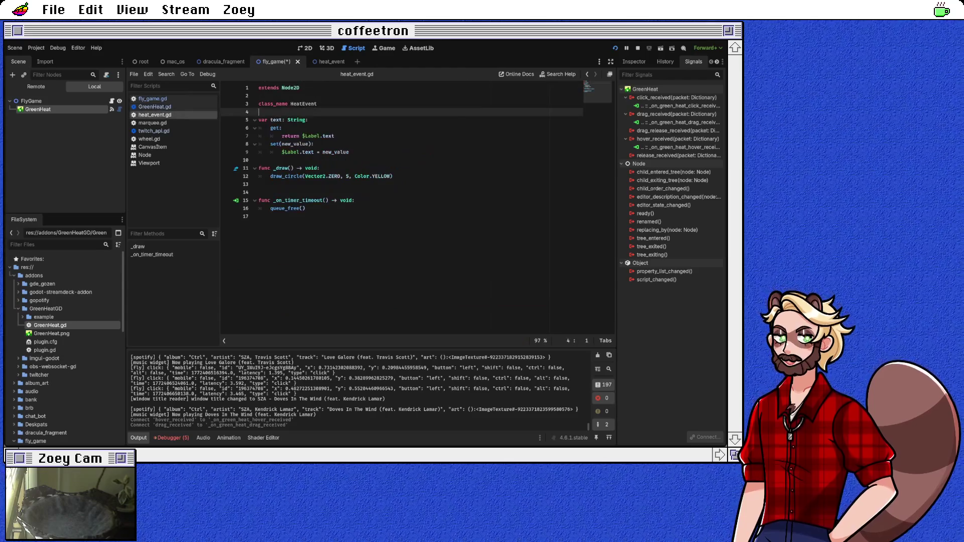
Add 'var color: Color = Color.YELLOW' below the text property in heat_event.gd
left_click(259, 160)
key("Return")
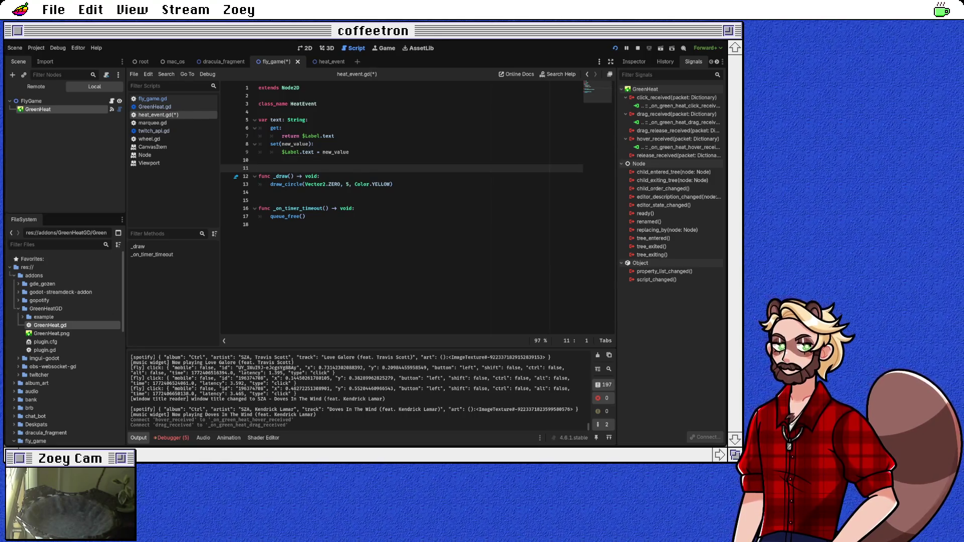
type("var color: ")
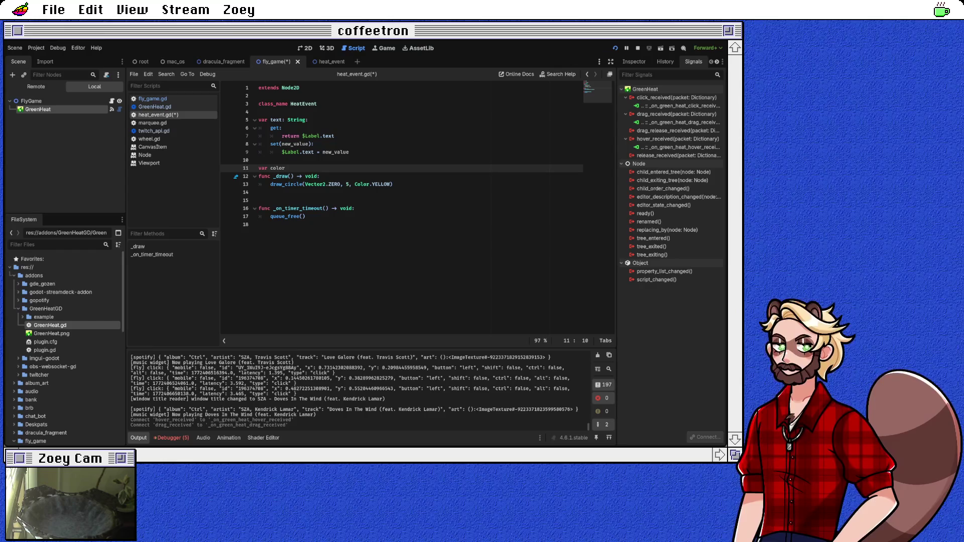
type("Color = Co")
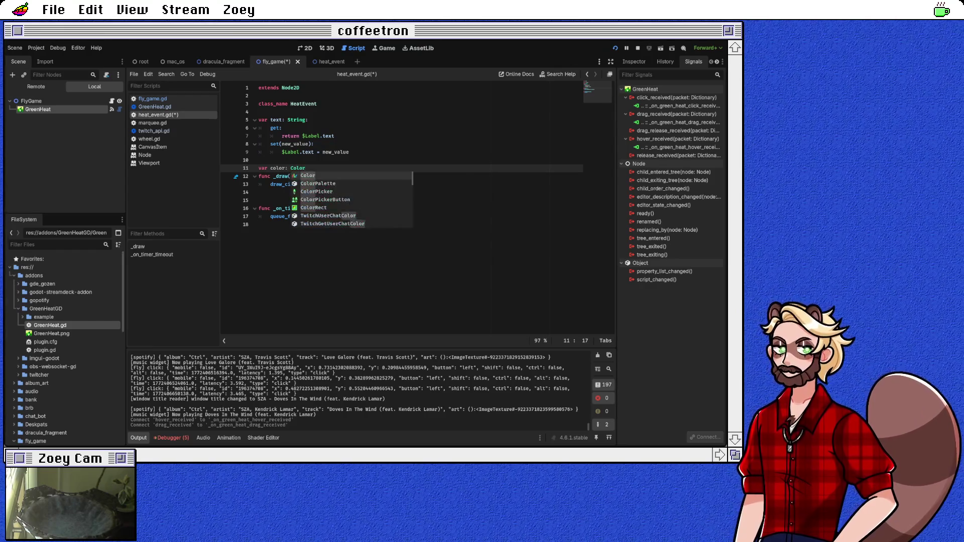
type("lor.")
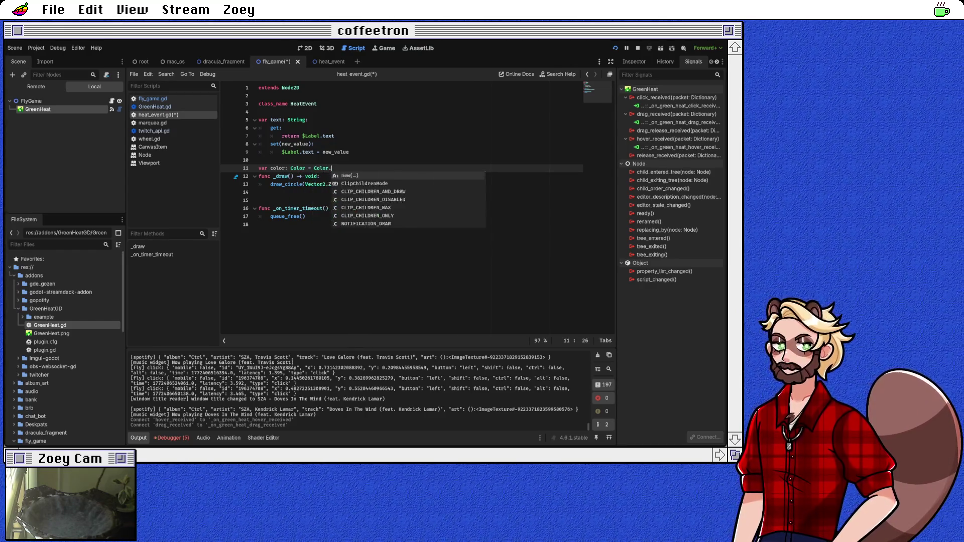
type("Y")
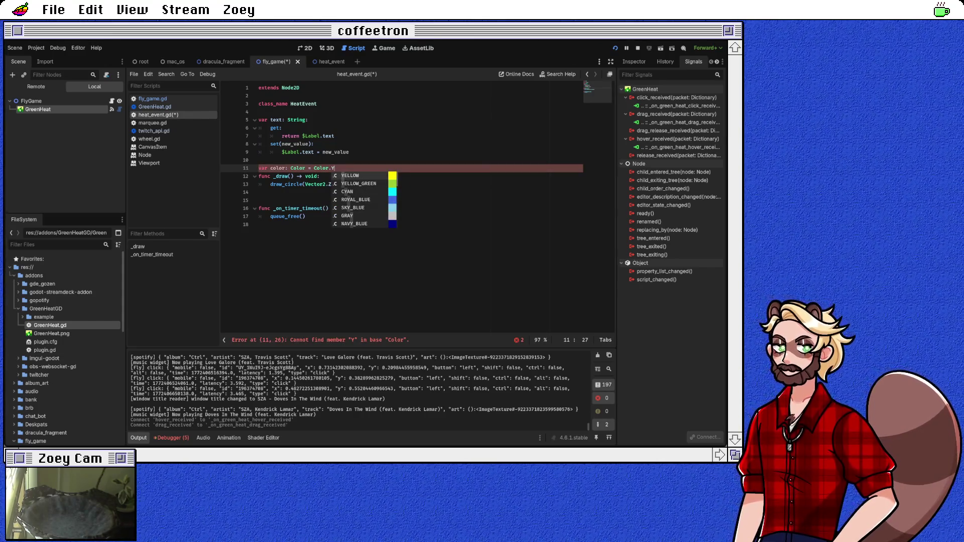
key("Return")
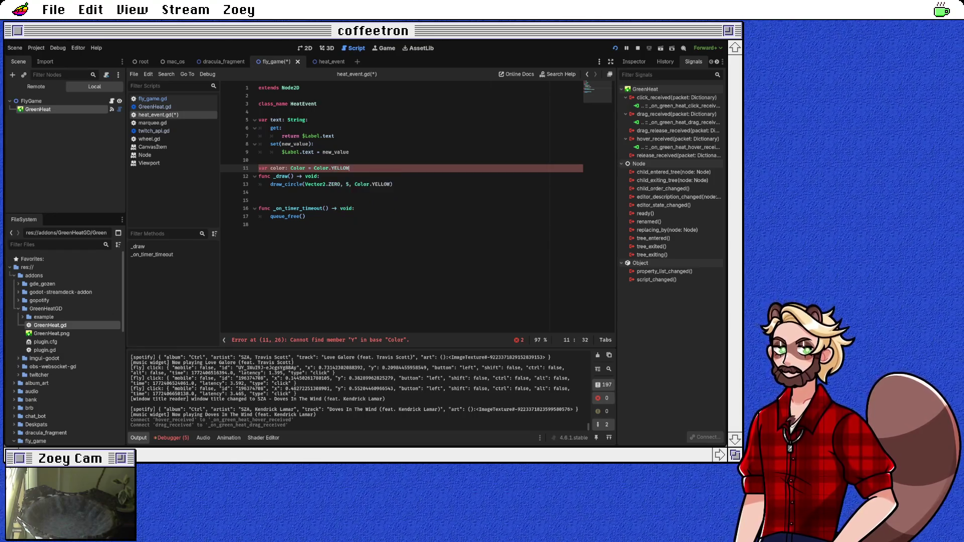
key("Return")
key("Down")
key("Down")
key("Down")
Pass color to draw_circle in place of Color.YELLOW and save the project
left_click(393, 192)
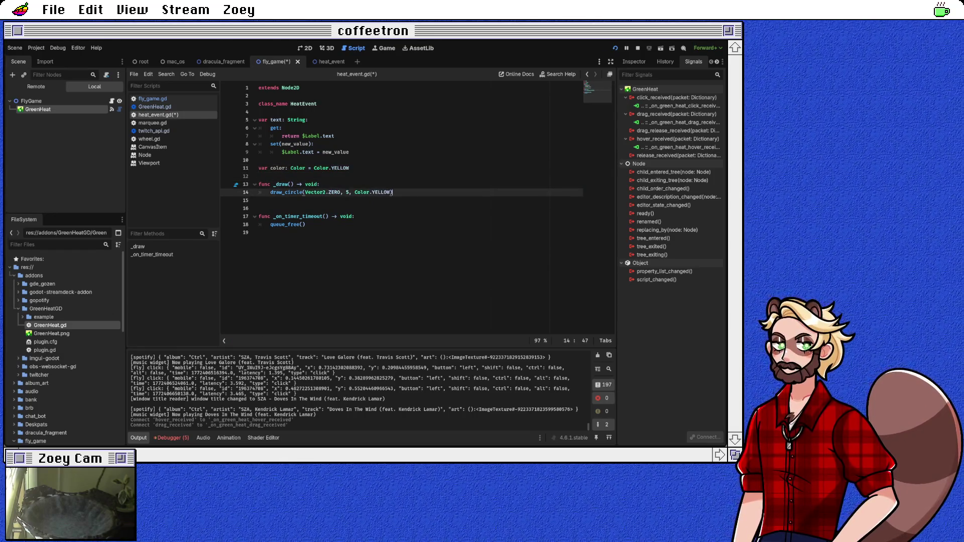
key("BackSpace")
key("BackSpace")
key("BackSpace")
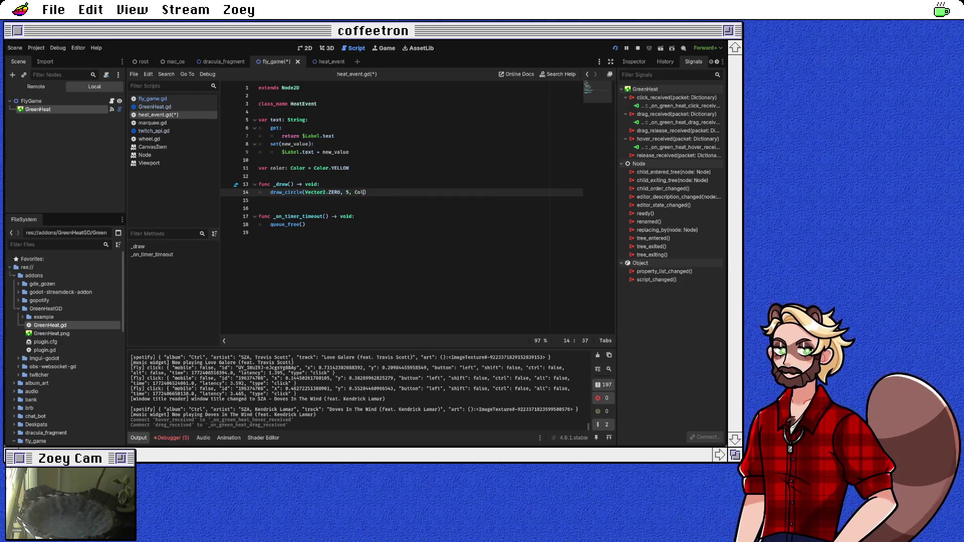
type("color")
key("Down")
key("BackSpace")
key("BackSpace")
key("ctrl+s")
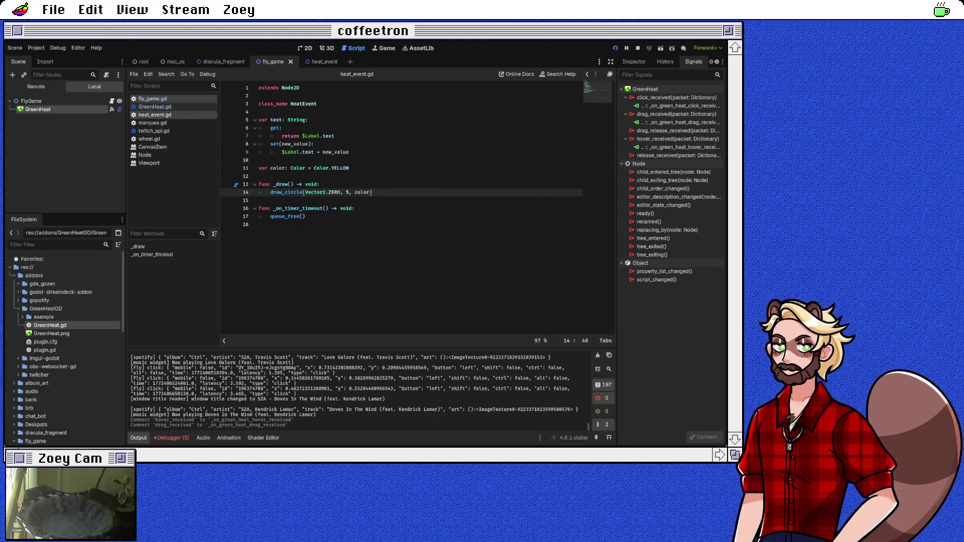
left_click(152, 99)
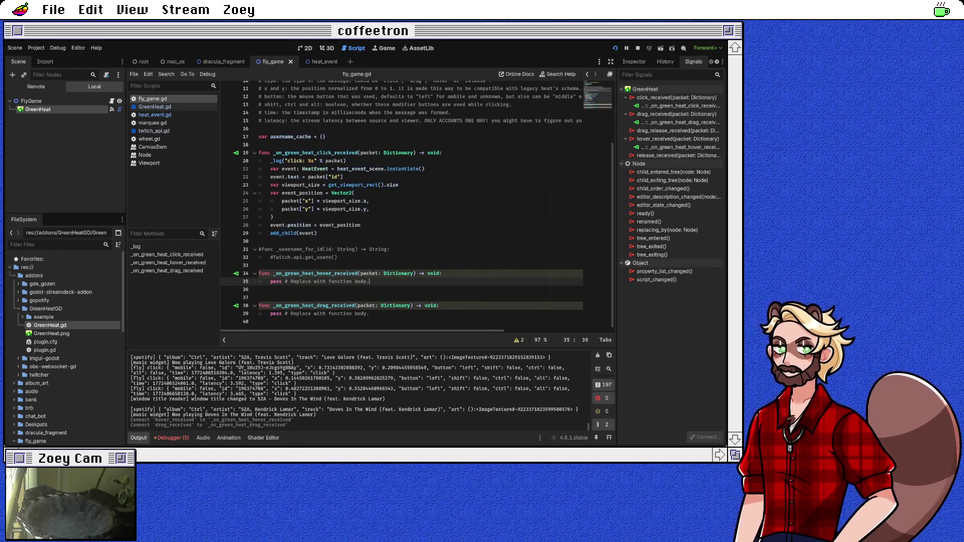
Add 'event.color = Color.RED' after the event position line in the click handler
left_click(361, 225)
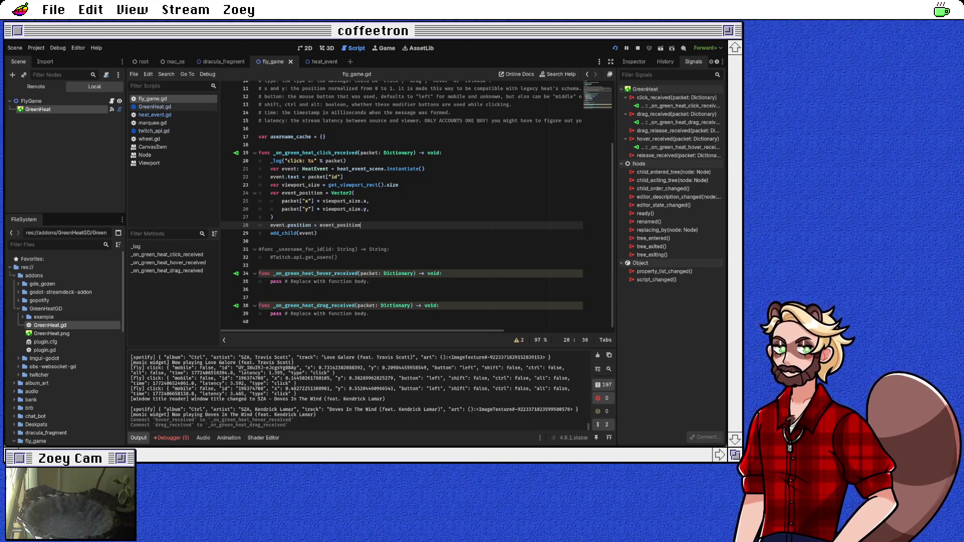
key("Return")
type("eve")
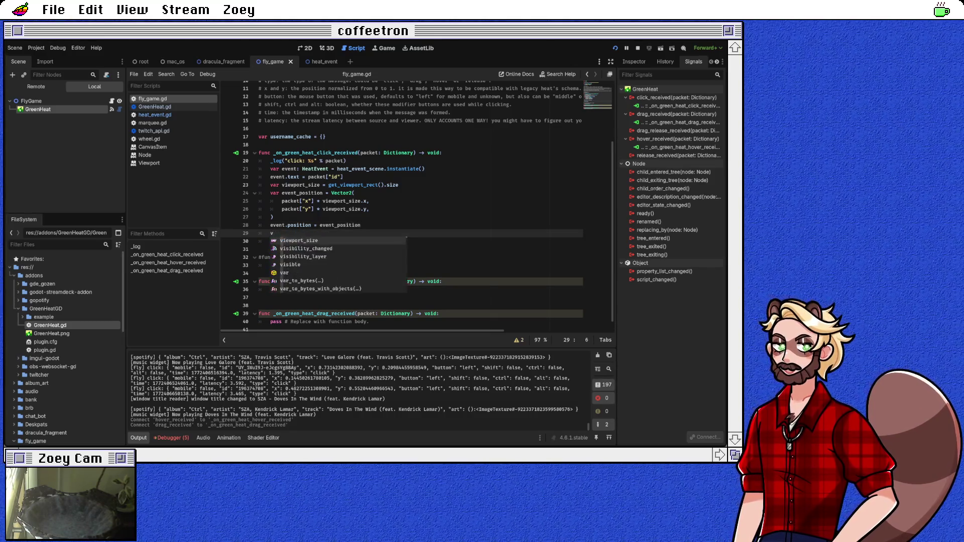
type("nt.color =")
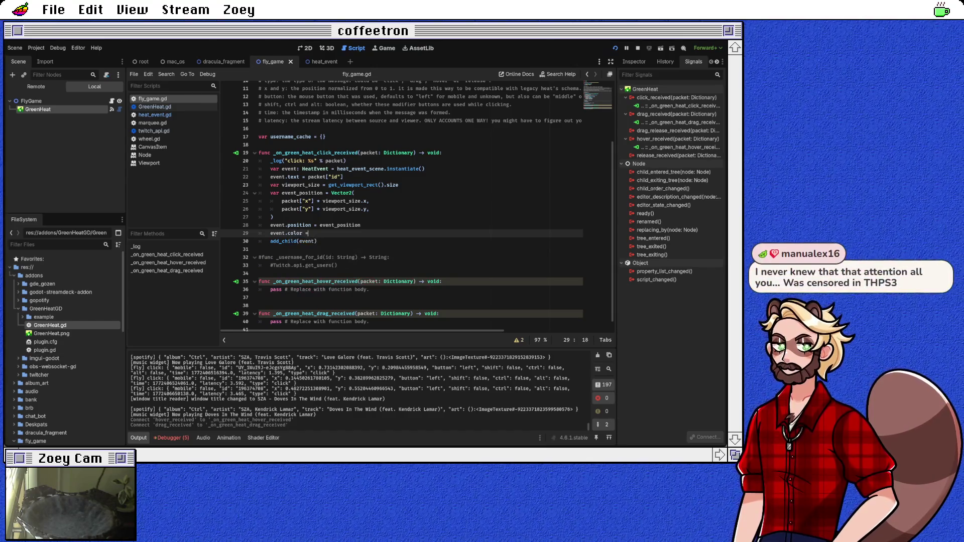
type(" Color.re")
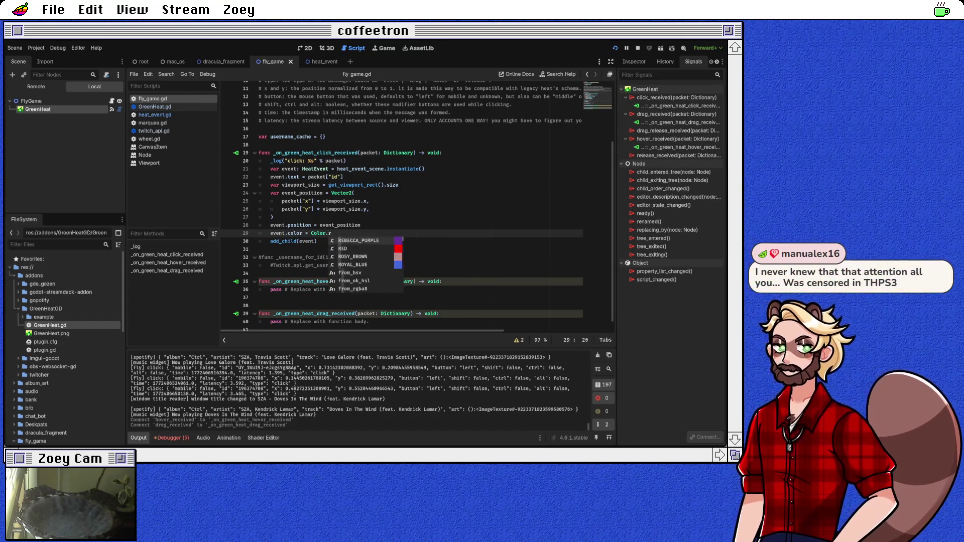
key("Down")
key("Return")
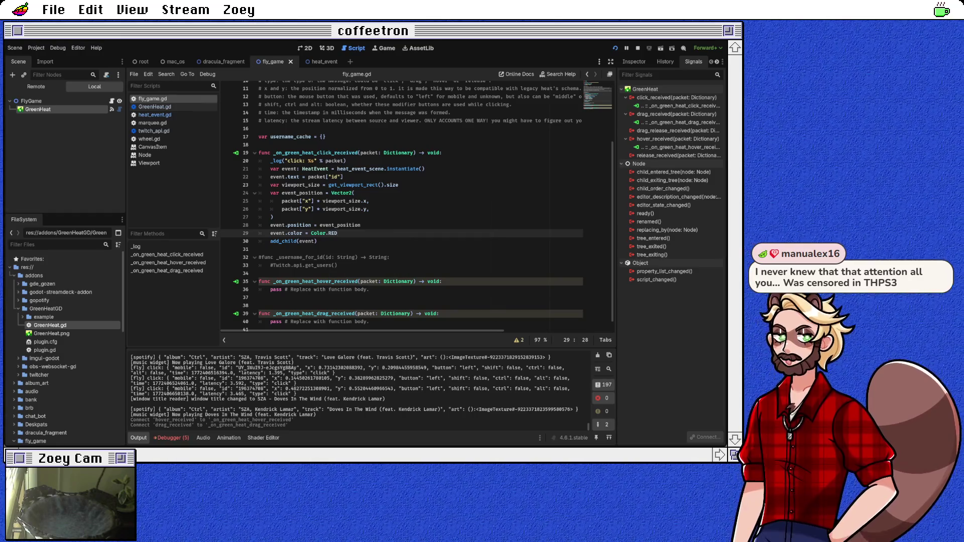
left_click_drag(270, 289, 369, 289)
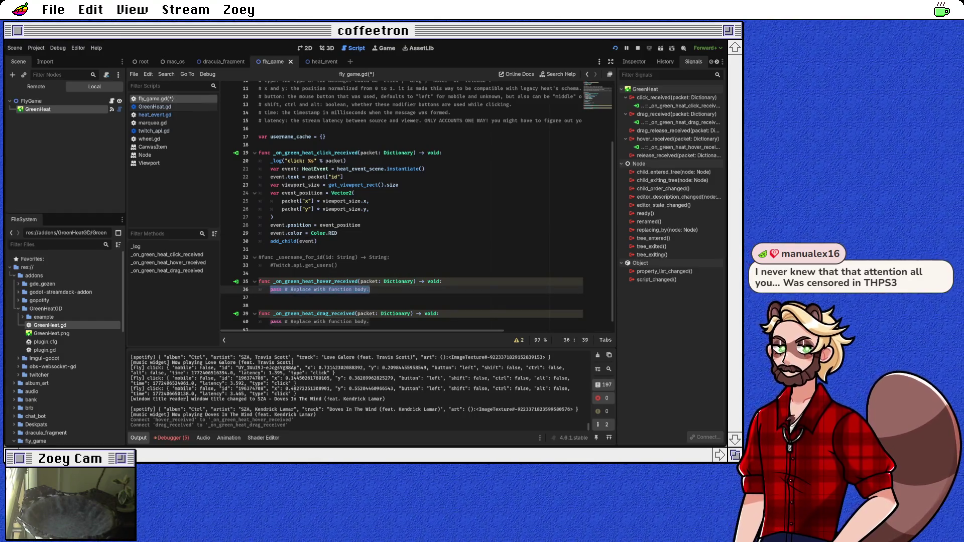
scroll(402, 204, "down", 1)
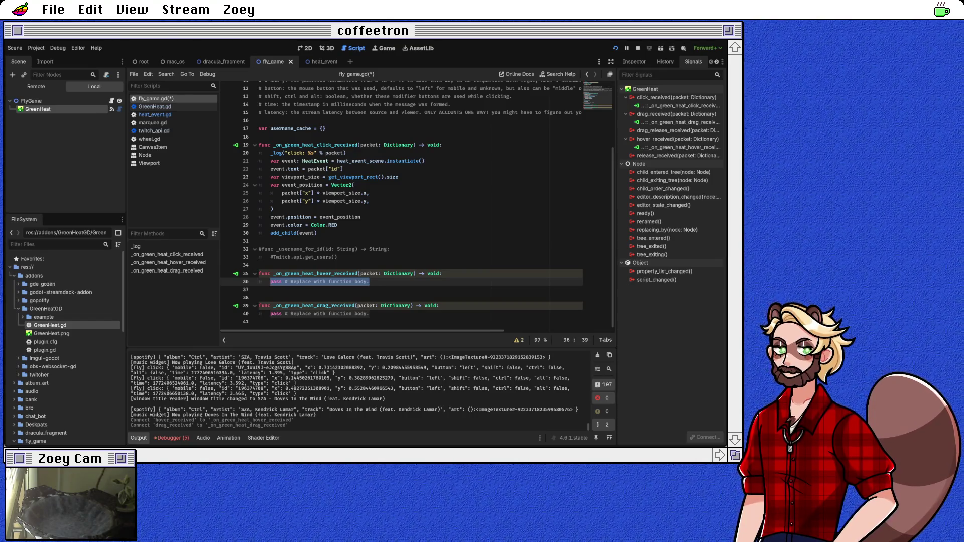
Add 'func _create_event(color: Color, packet: Dictionary) -> void:' at the end of fly_game.gd
key("Right")
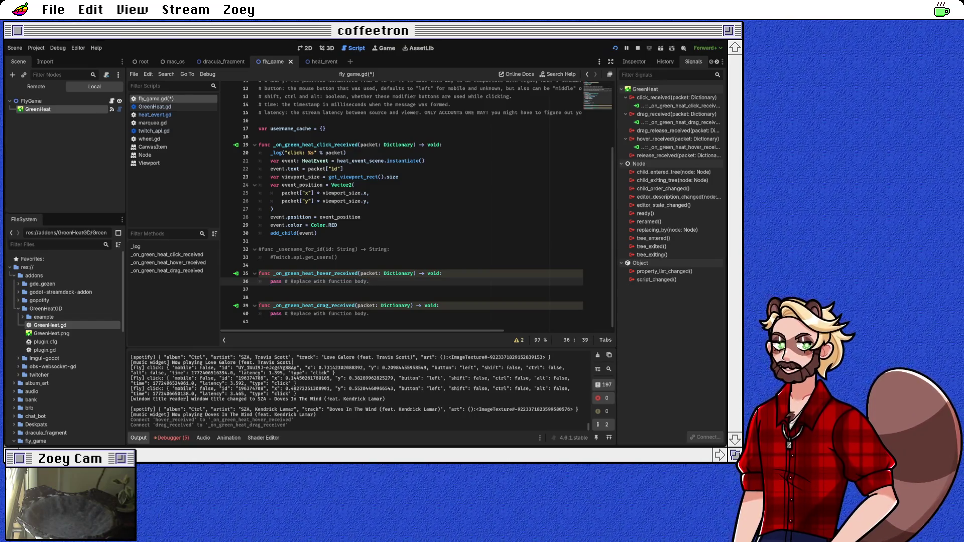
left_click(442, 273)
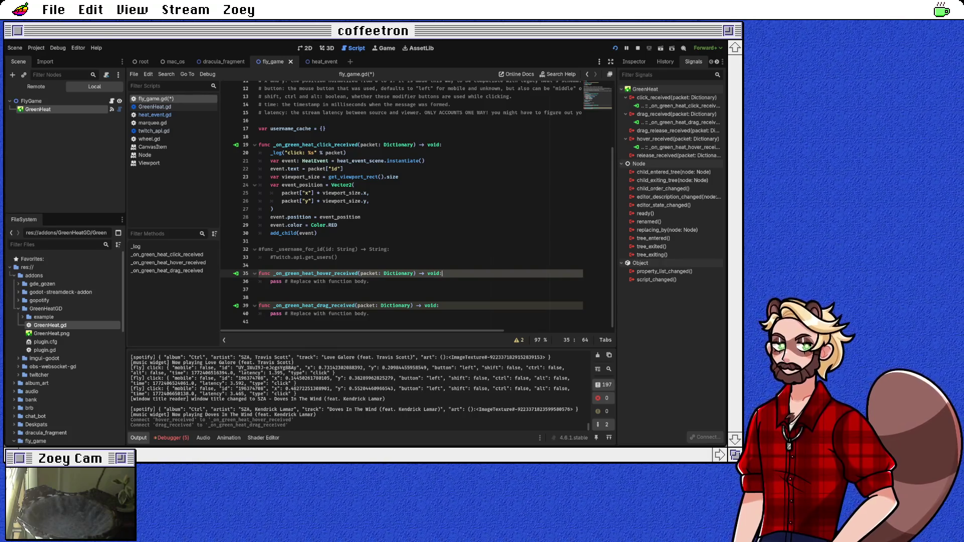
key("Return")
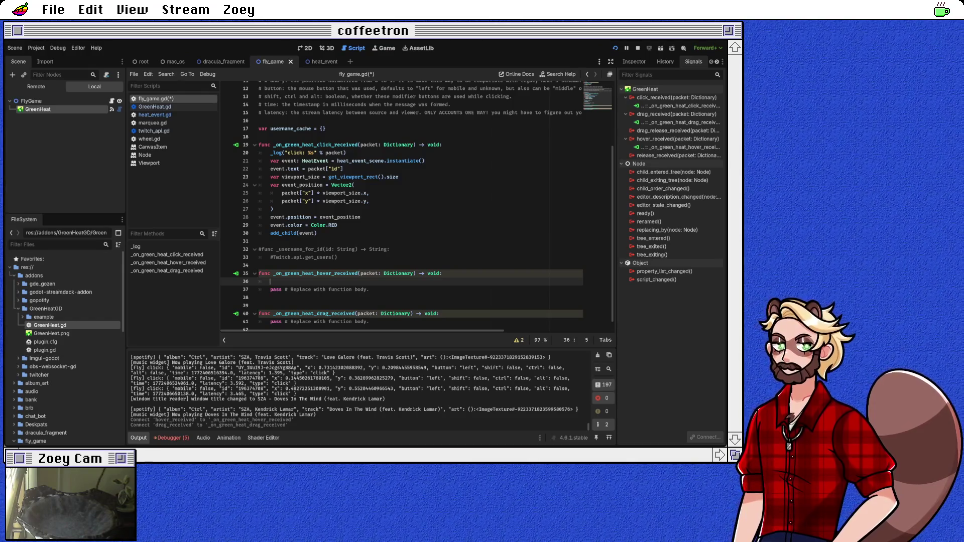
scroll(401, 201, "down", 1)
left_click(259, 257)
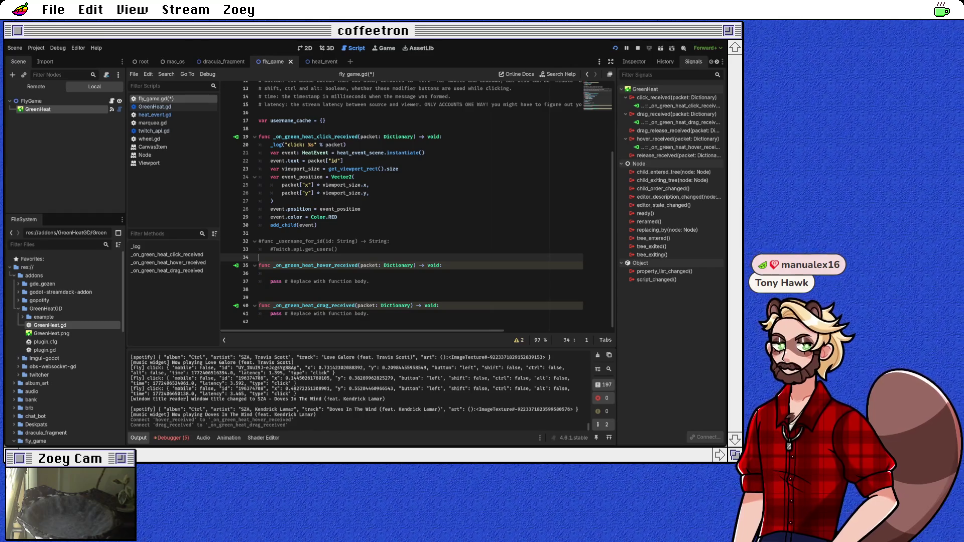
left_click(259, 321)
key("Return")
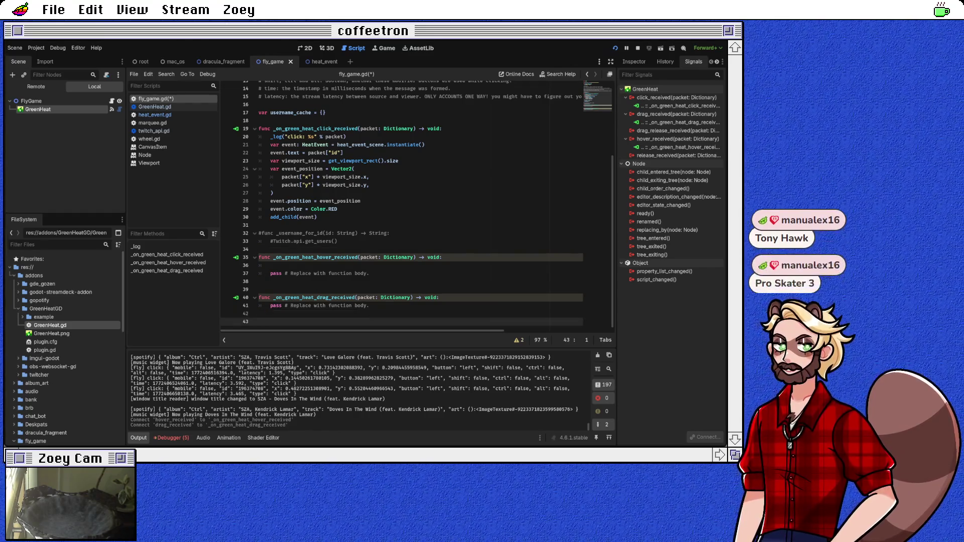
type("func _")
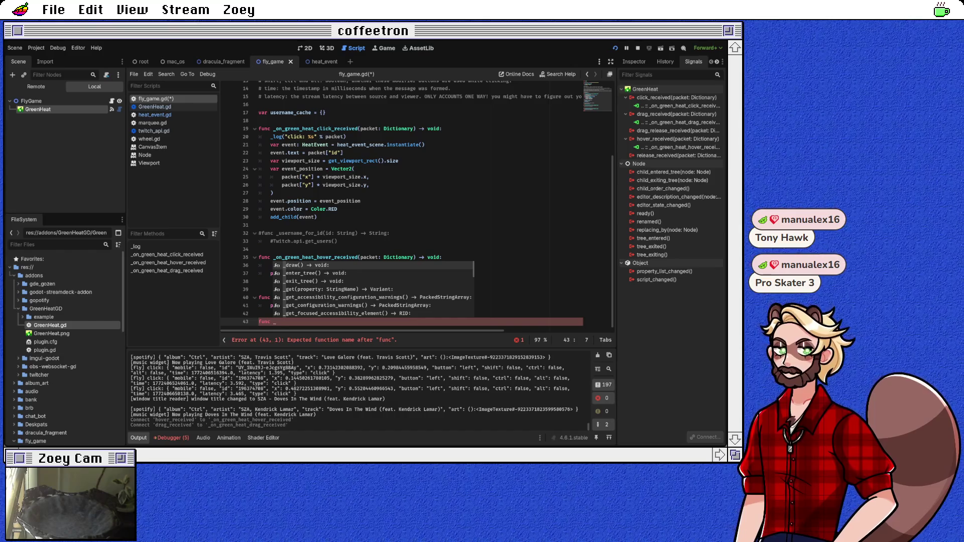
type("create_event(")
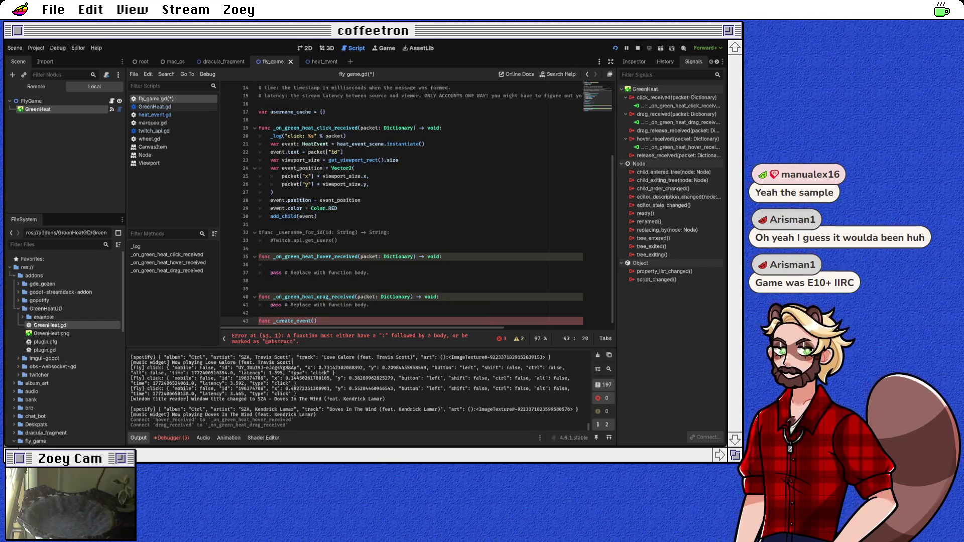
type("color: Color")
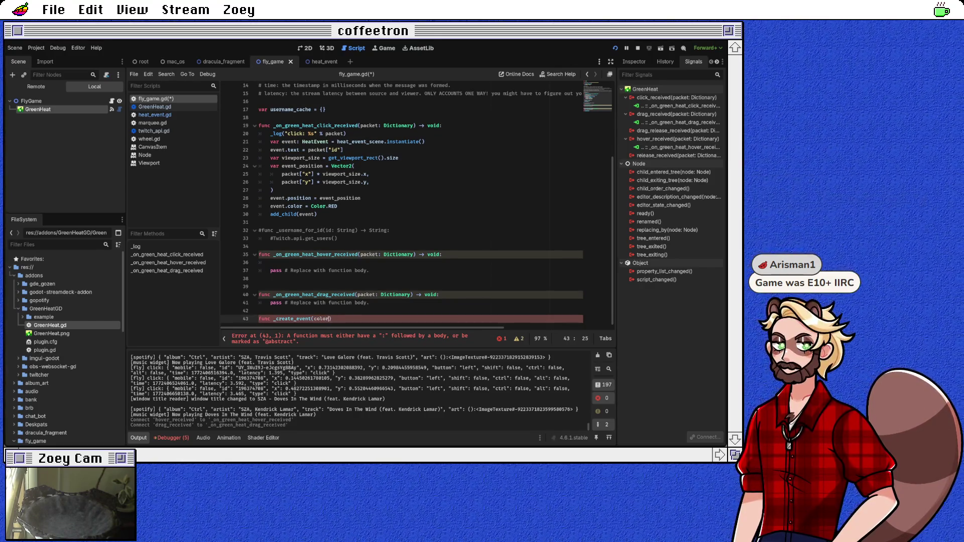
type("ack")
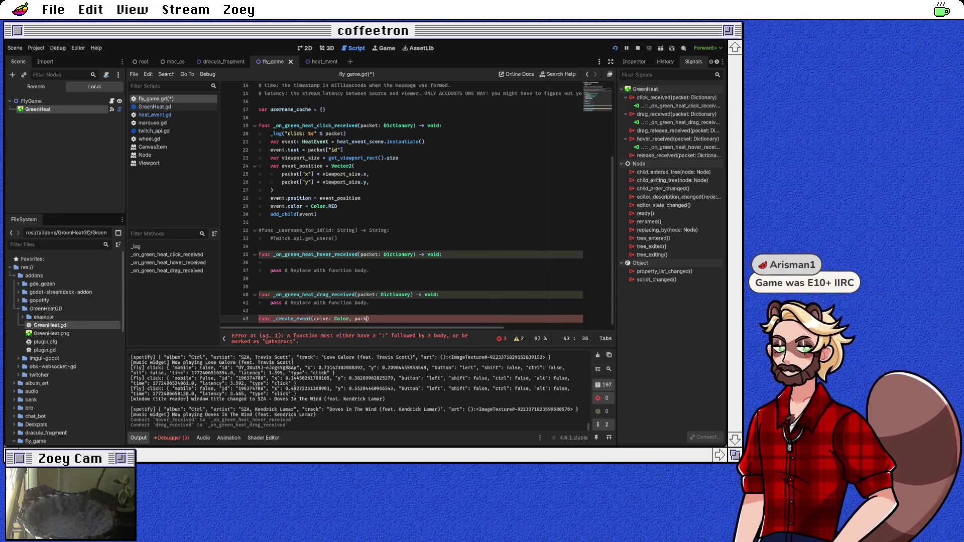
type(": Dictionary_")
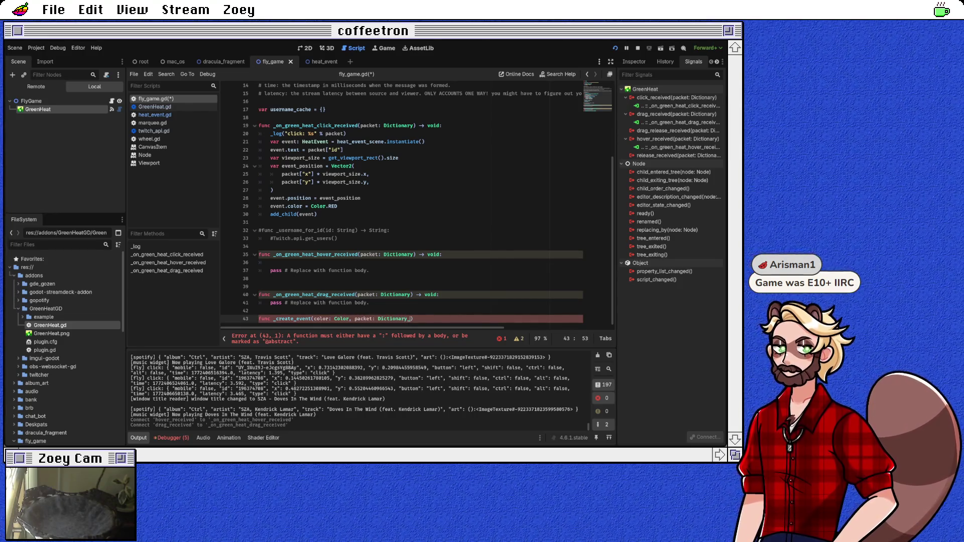
type(", ")
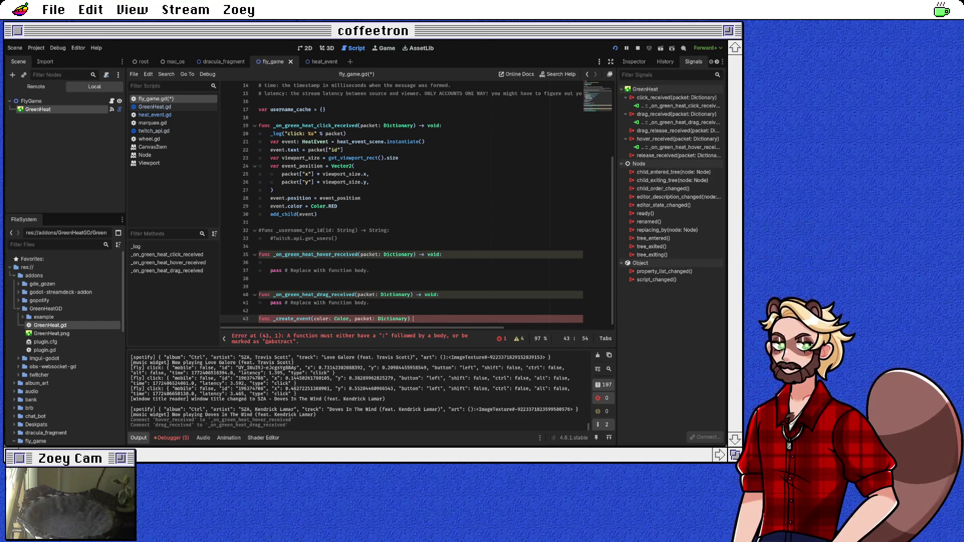
type("void:")
key("Return")
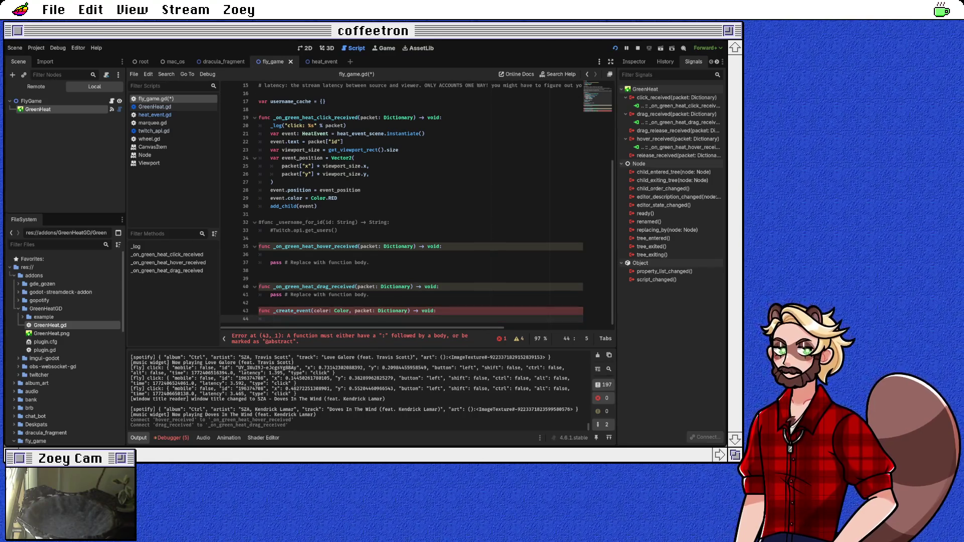
Move the event-spawning lines from the click handler into _create_event, replacing Color.RED with color
mouse_move(271, 129)
left_mouse_down()
mouse_move(321, 130)
mouse_move(259, 137)
mouse_move(281, 141)
mouse_move(302, 165)
mouse_move(282, 209)
mouse_move(259, 217)
left_mouse_up()
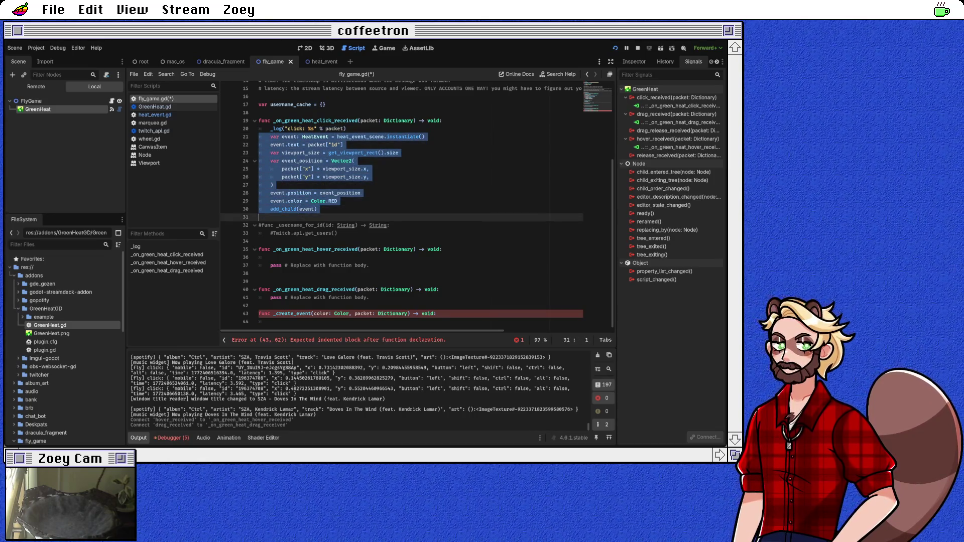
key("ctrl+x")
left_click(271, 241)
key("ctrl+v")
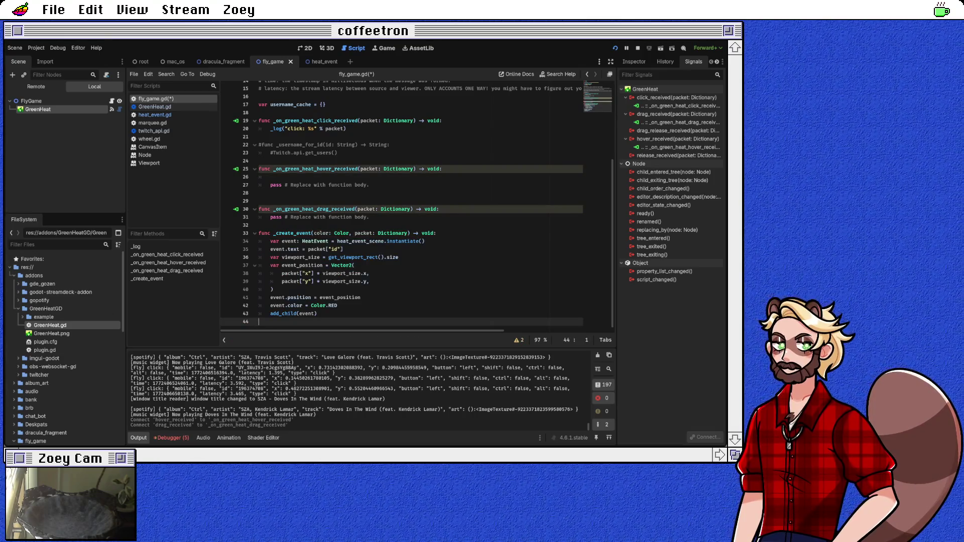
double_click(318, 305)
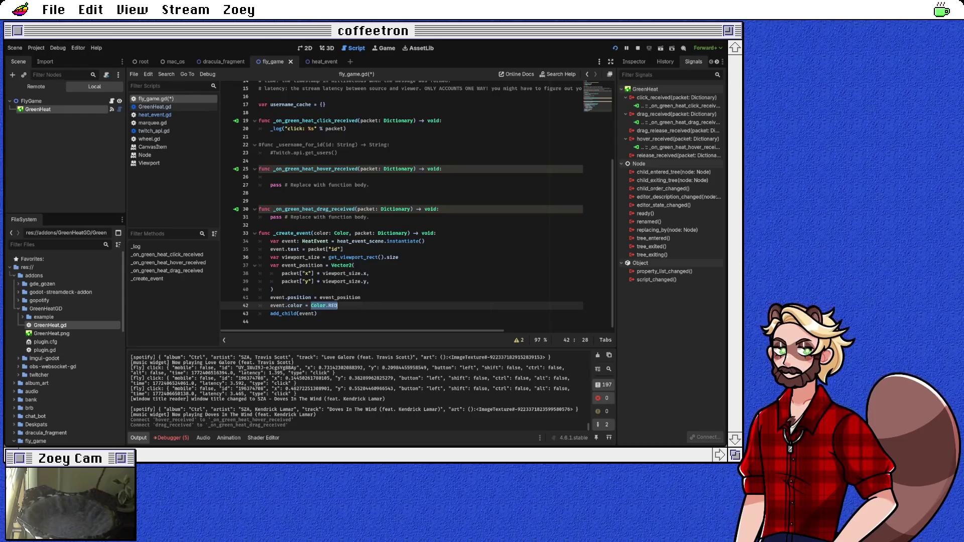
left_click(259, 313)
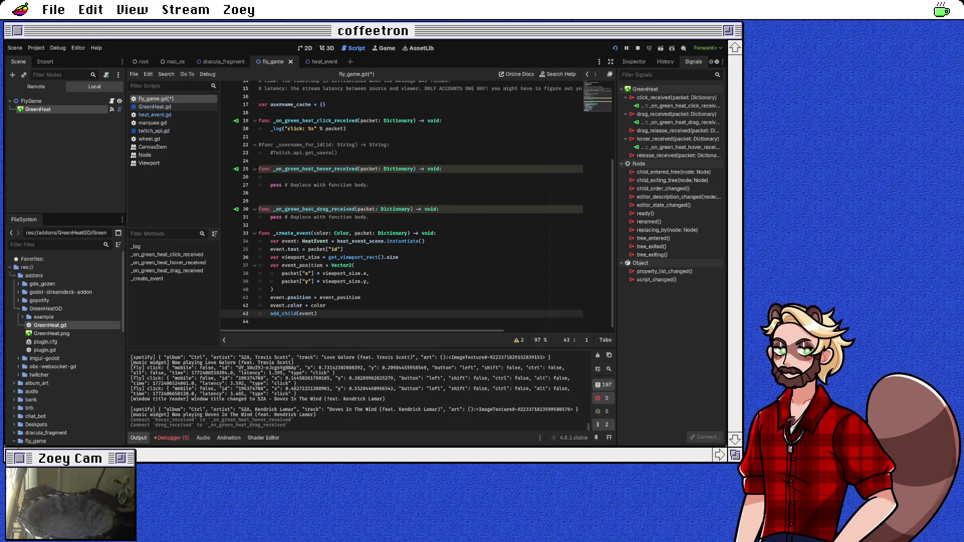
scroll(417, 206, "up", 2)
left_click(259, 184)
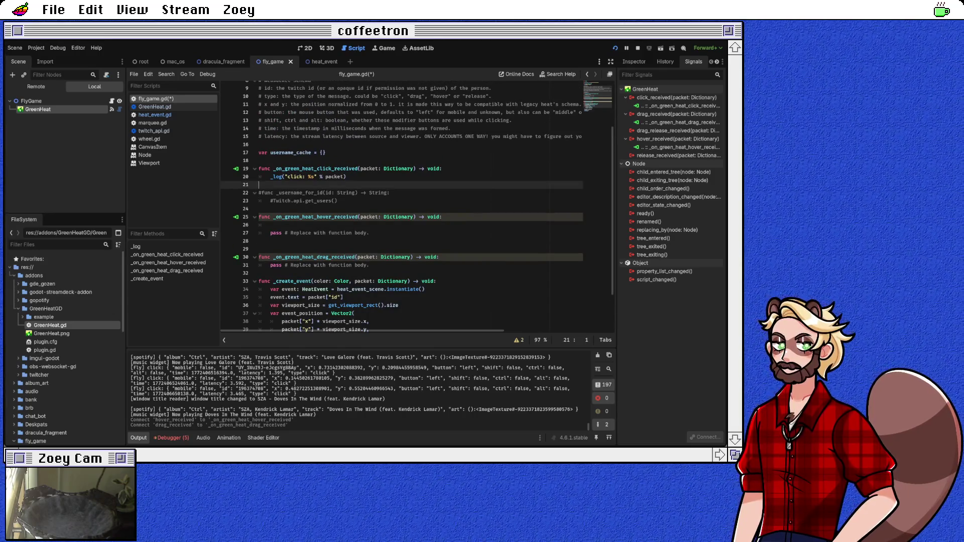
Make the hover handler call _create_event with Color.LIGHT_BLUE and delete its pass line
left_click(270, 225)
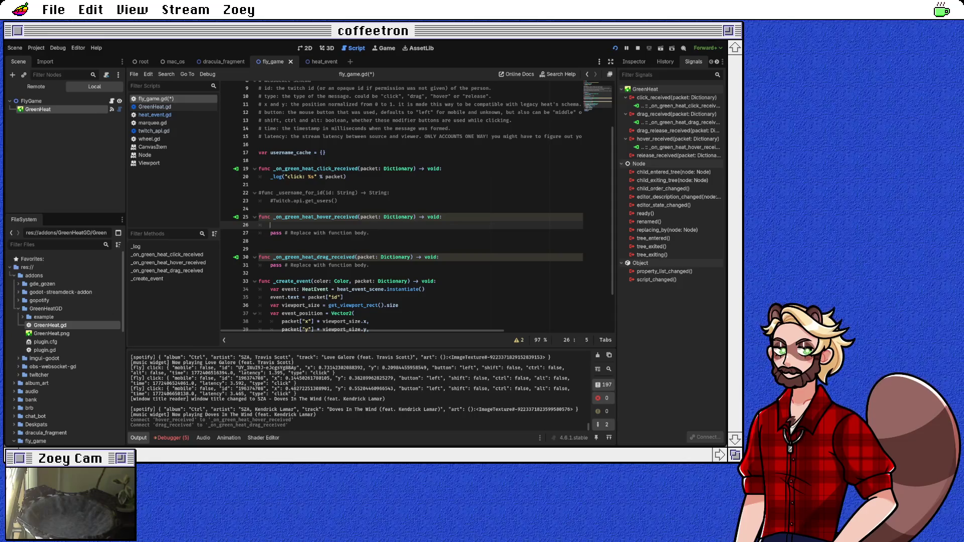
type("_crea")
key("Return")
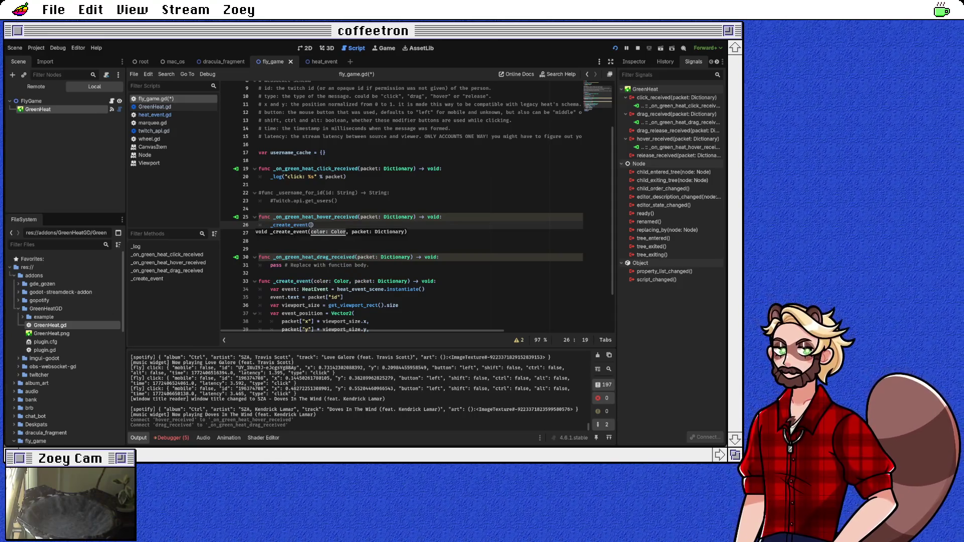
type("Color")
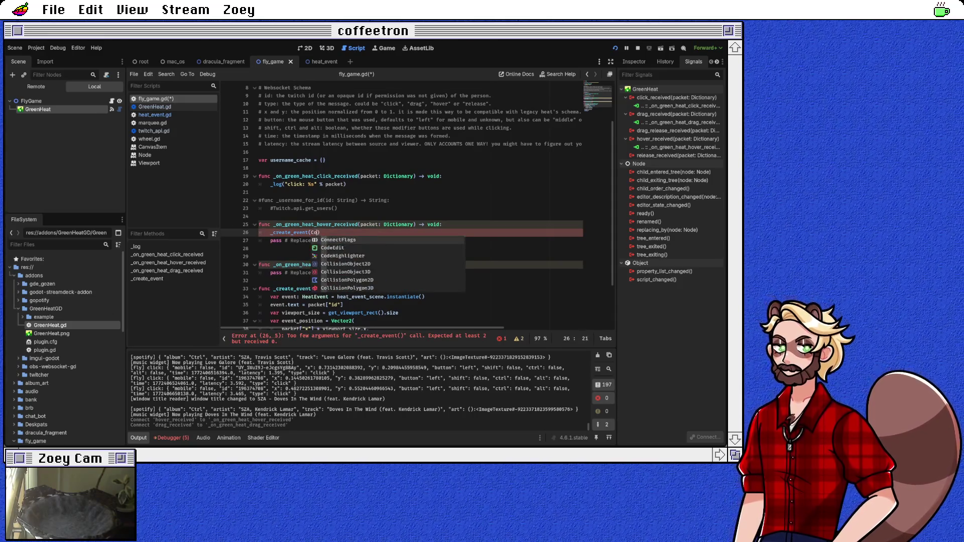
type(".")
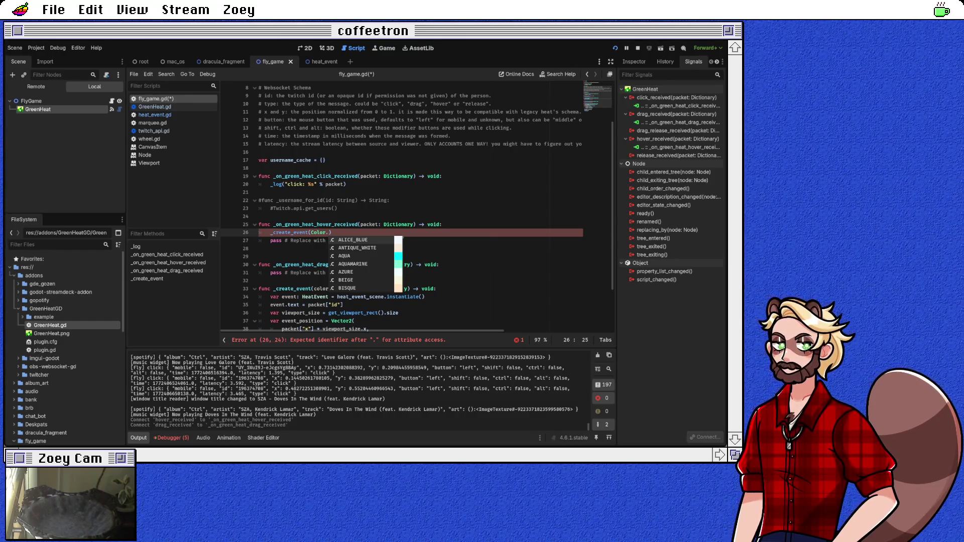
type("te")
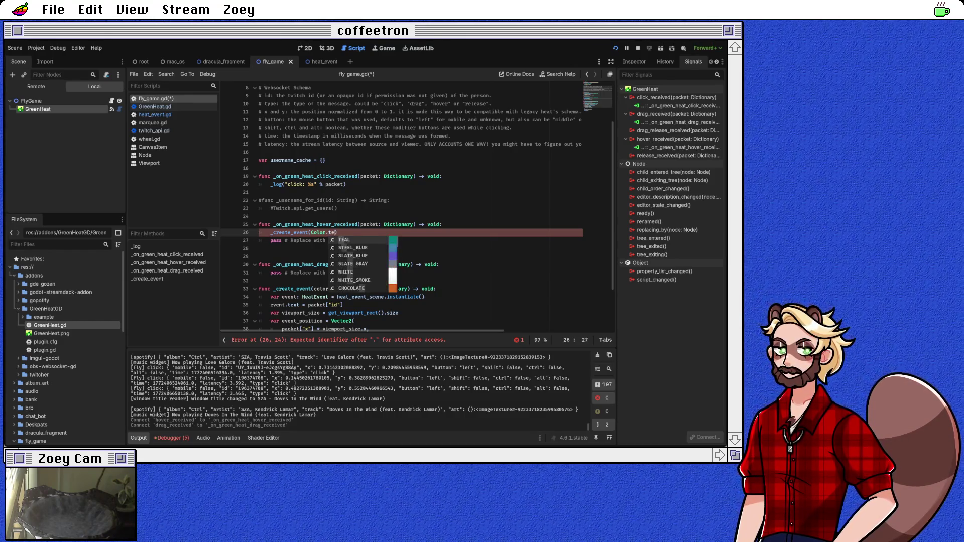
key("BackSpace")
key("BackSpace")
type("li")
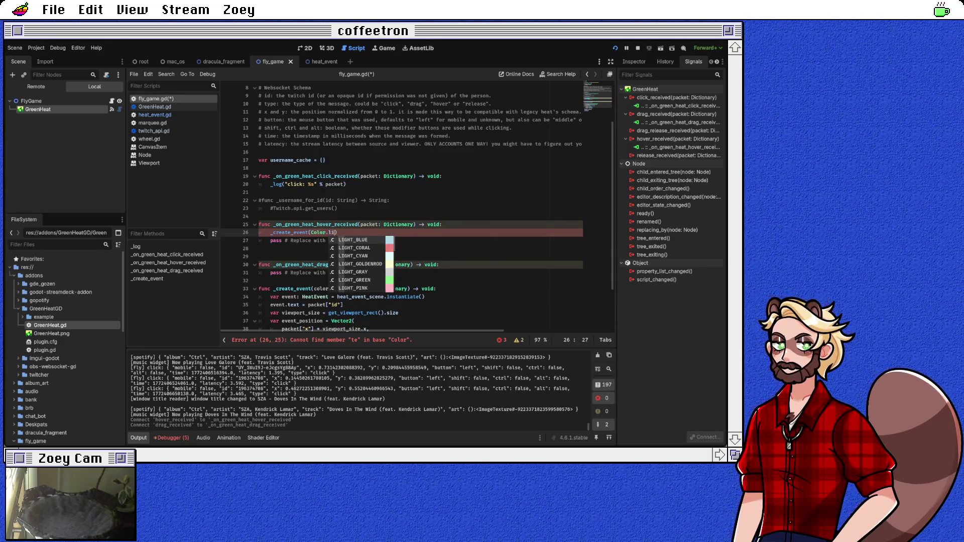
key("Return")
key("Down")
key("ctrl+shift+k")
key("Up")
key("Up")
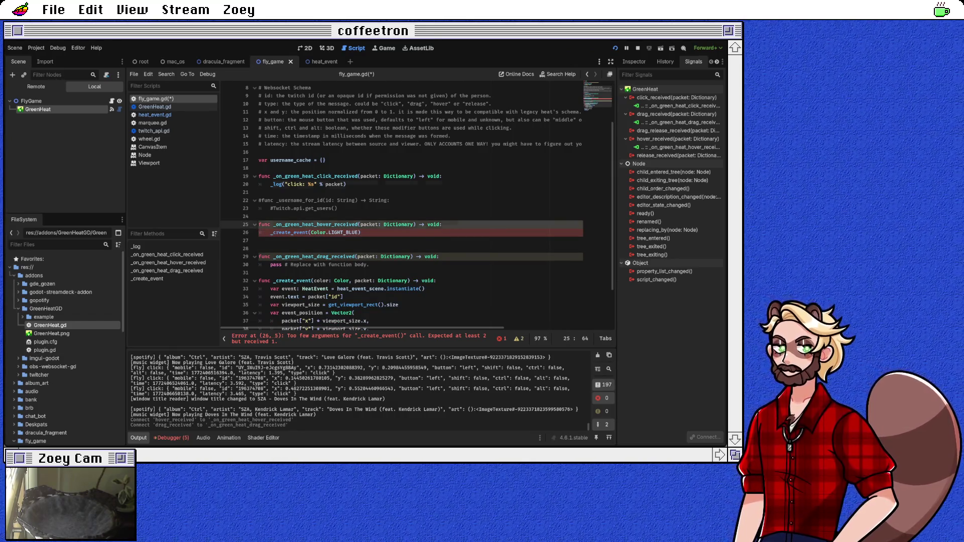
Copy the click handler's log line into _create_event, renaming 'click' to 'heat'
triple_click(306, 184)
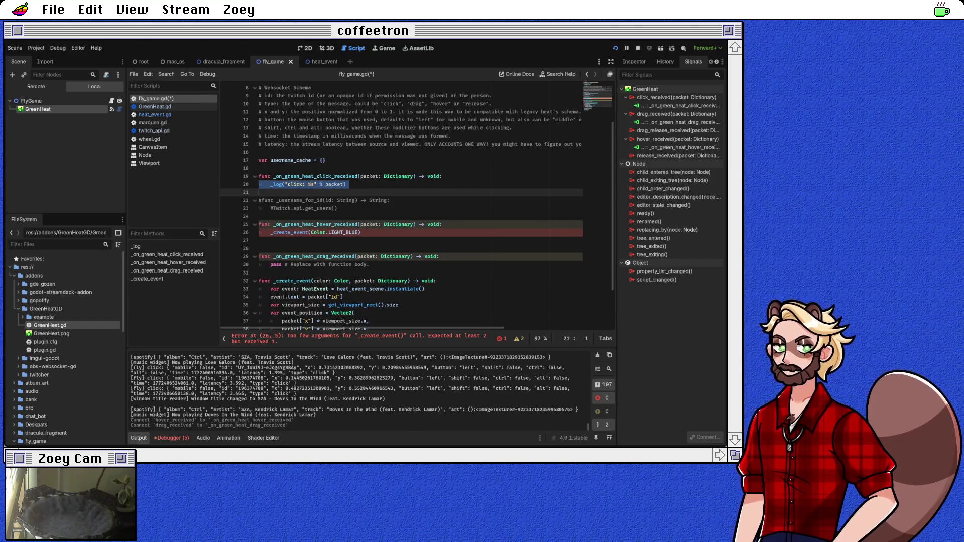
scroll(417, 208, "down", 1)
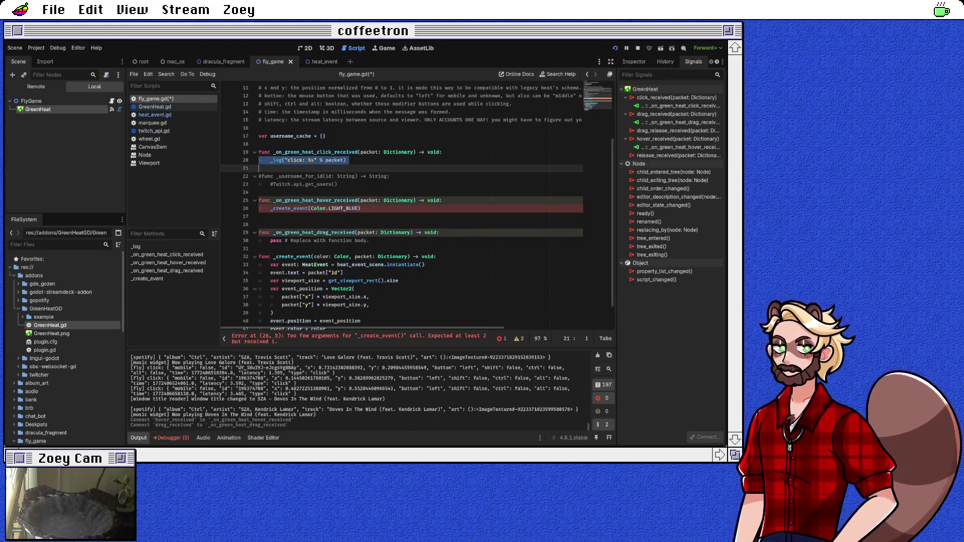
left_click(437, 257)
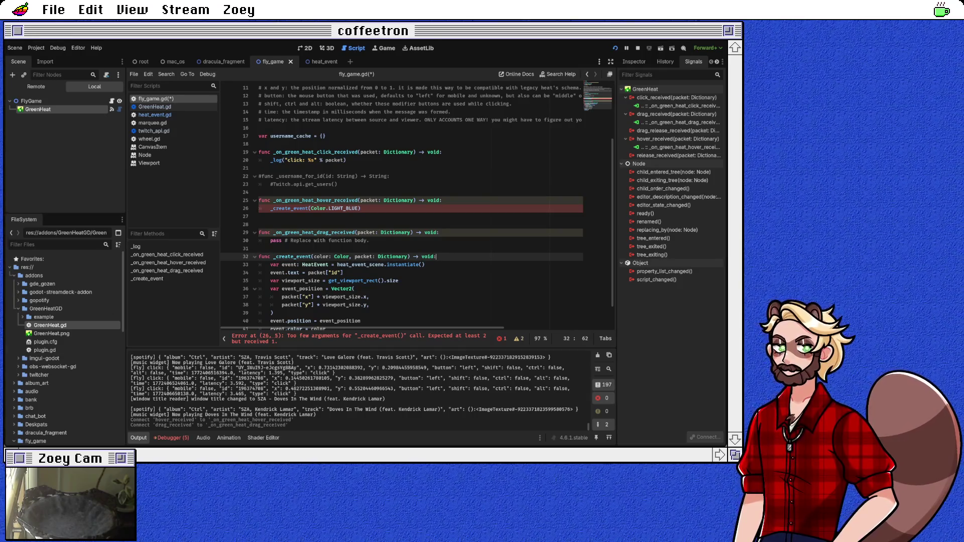
key("Right")
key("ctrl+v")
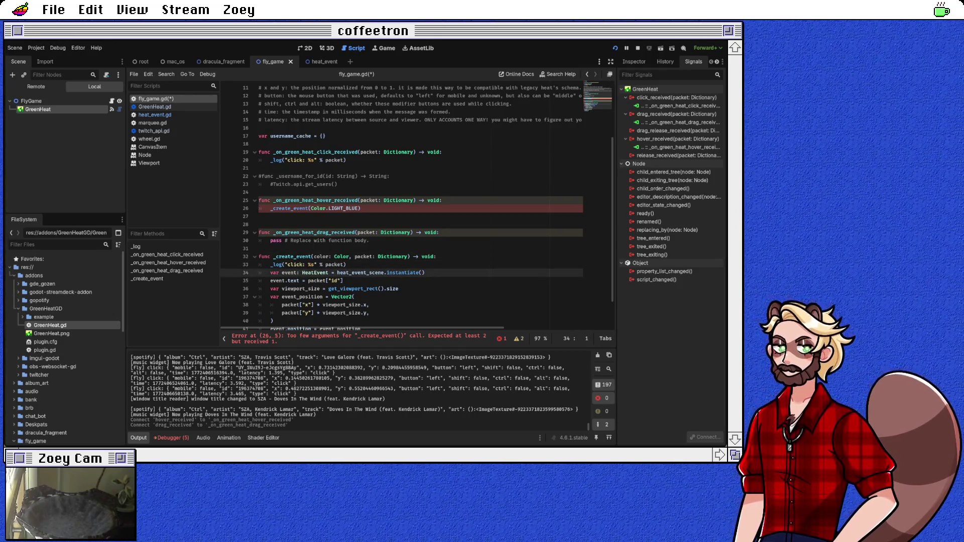
double_click(295, 265)
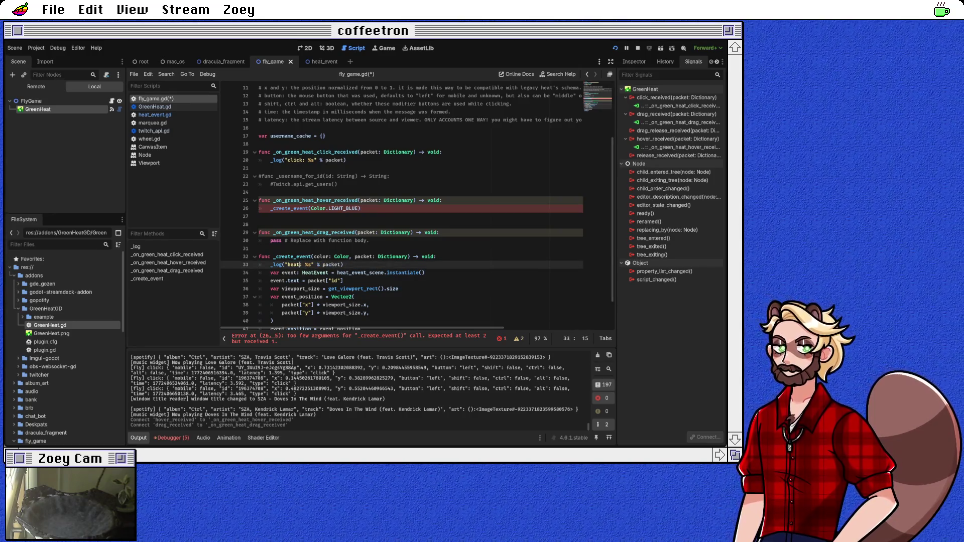
scroll(416, 206, "up", 2)
scroll(417, 206, "down", 2)
Replace the click handler's log call with _create_event(Color.RED, packet) and add packet to the hover call
left_click_drag(272, 160, 346, 160)
type("_cre")
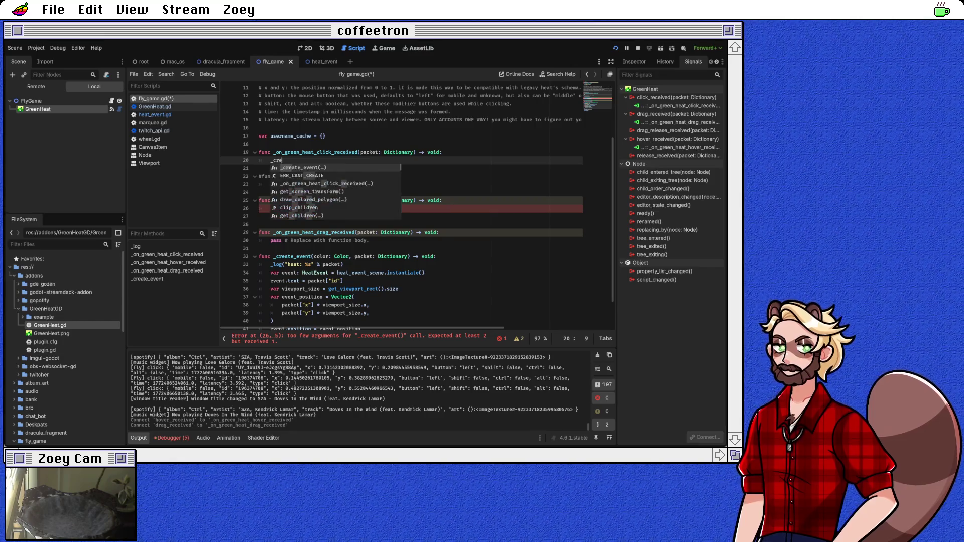
key("Return")
type("Color.re")
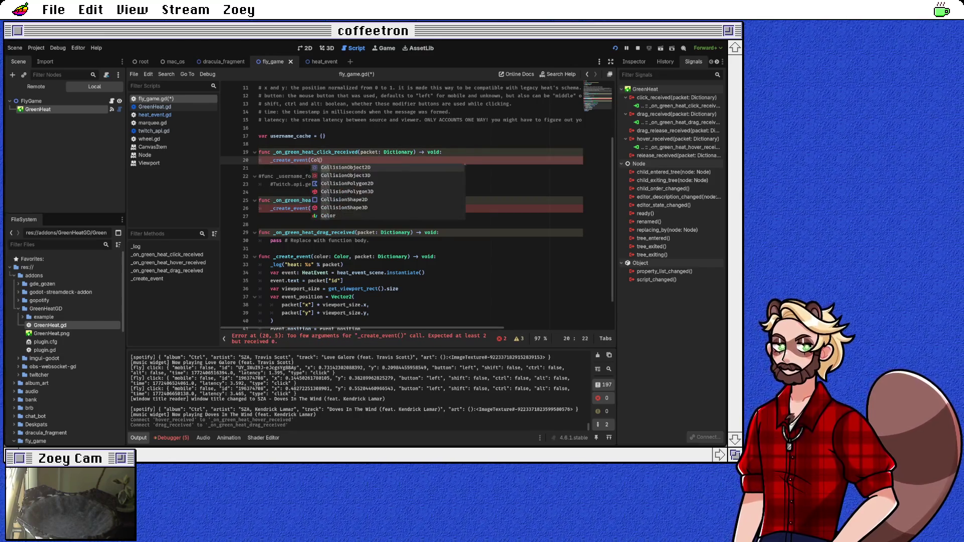
type("d")
key("Return")
type(", pac")
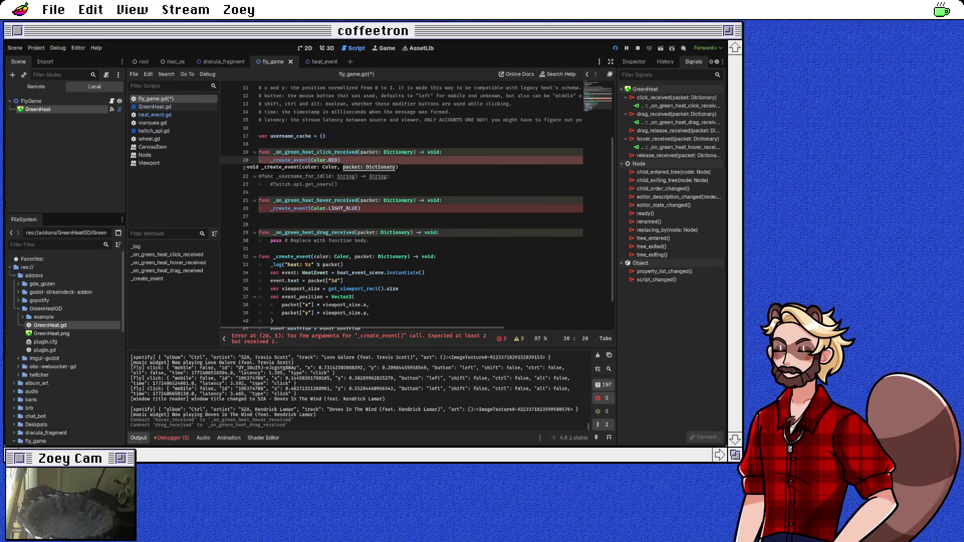
type("k")
key("Return")
key("Down")
key("Down")
key("Down")
key("Down")
key("Down")
key("BackSpace")
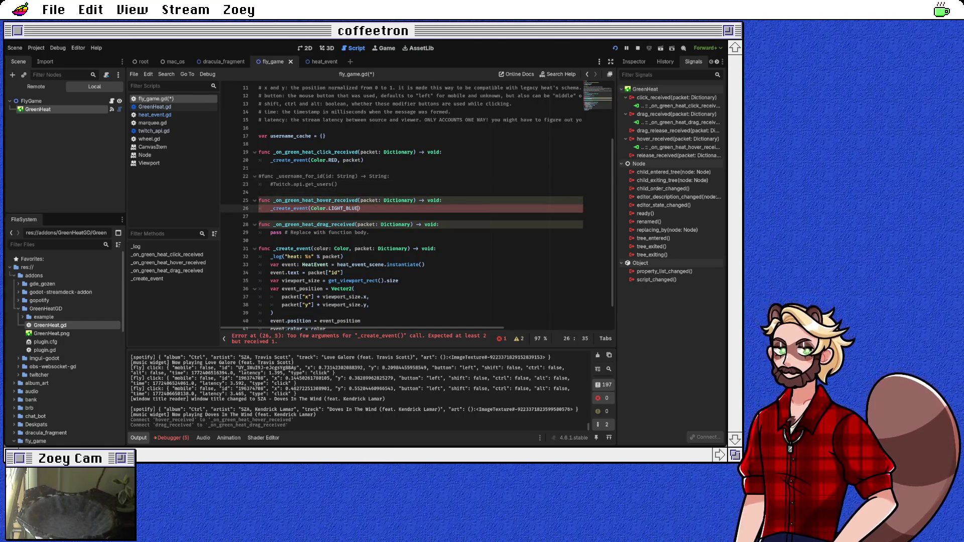
type(", packet")
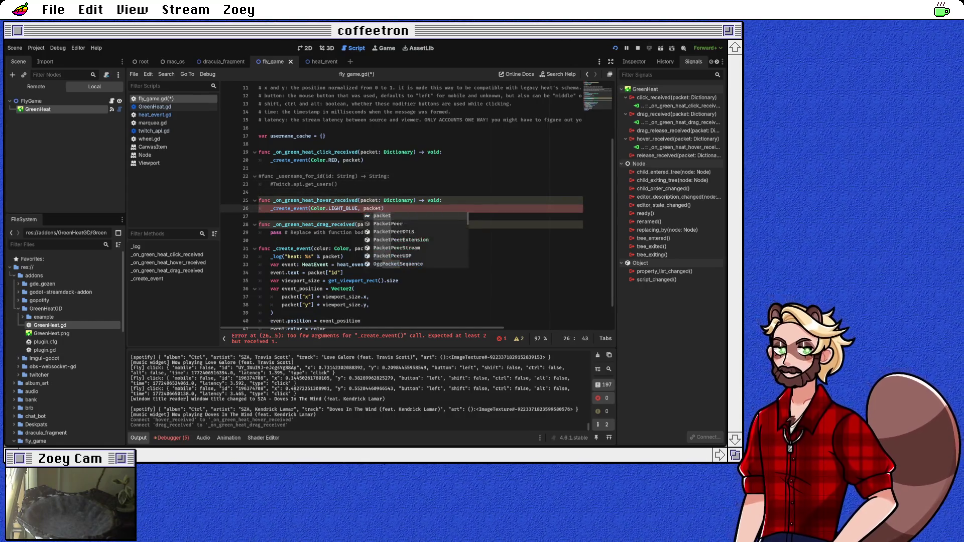
key("Return")
Replace the drag handler's pass line with _create_event(Color.YELLOW, packet)
key("Down")
key("Down")
key("Down")
key("Up")
key("Down")
key("ctrl+shift+Left")
type("_create_event(Color")
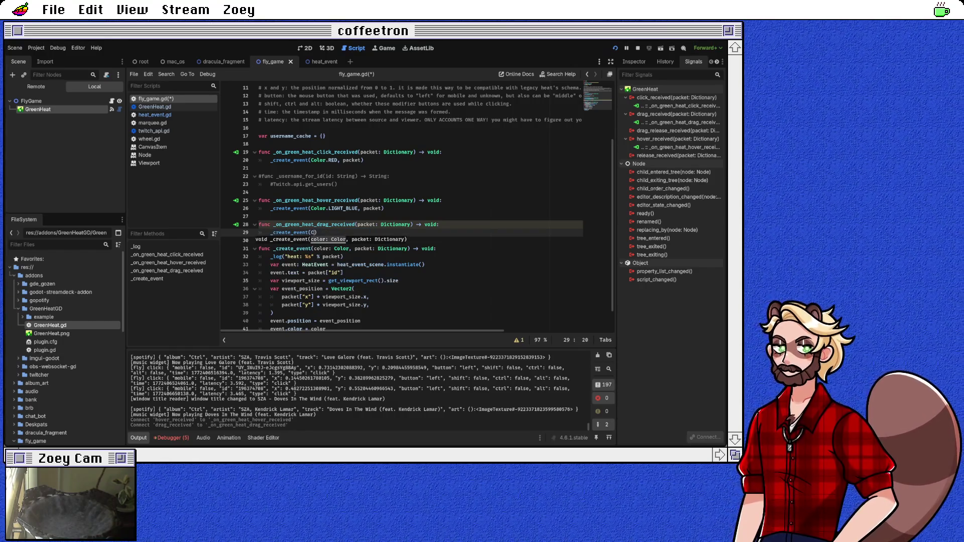
type(".YELLOW, ")
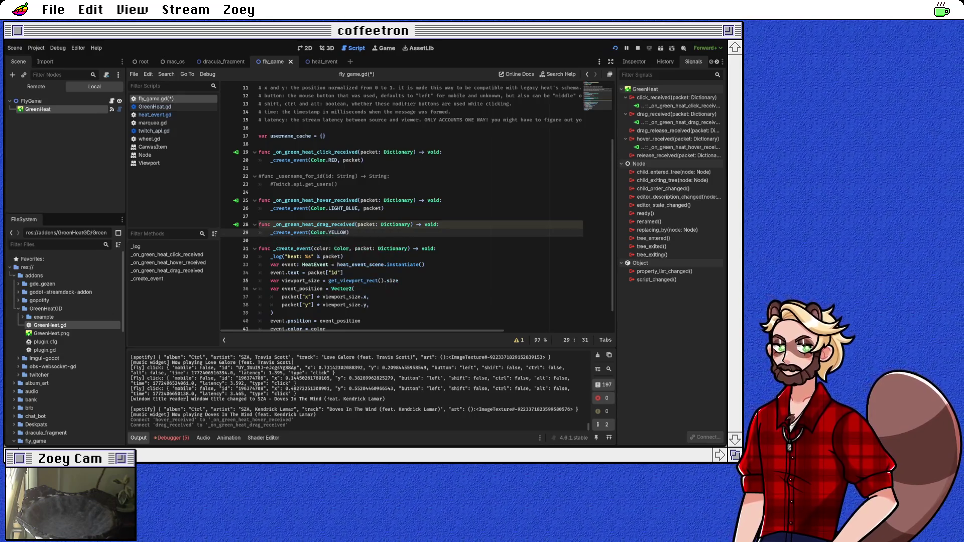
type("packet")
key("Down")
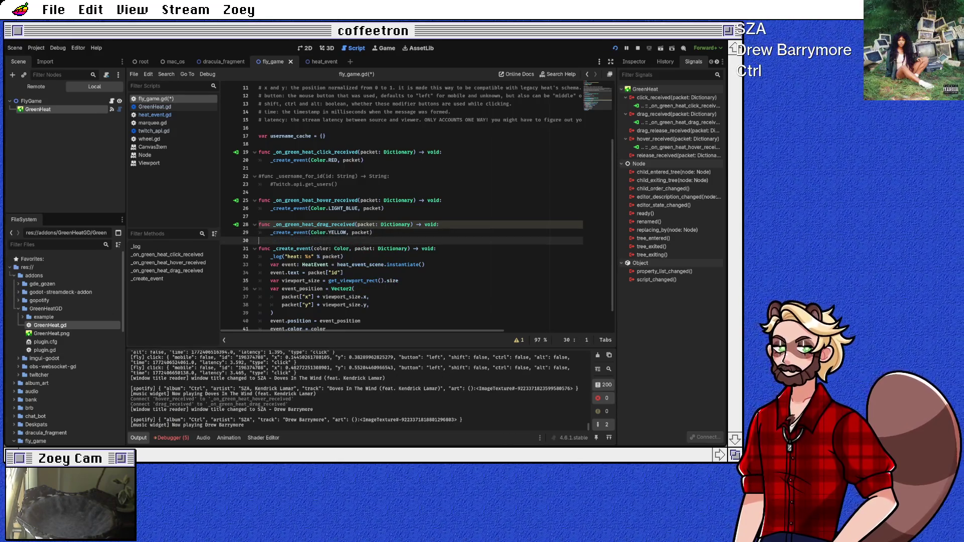
Save fly_game.gd and relaunch the project with F5 to test the heat logging
key("ctrl+s")
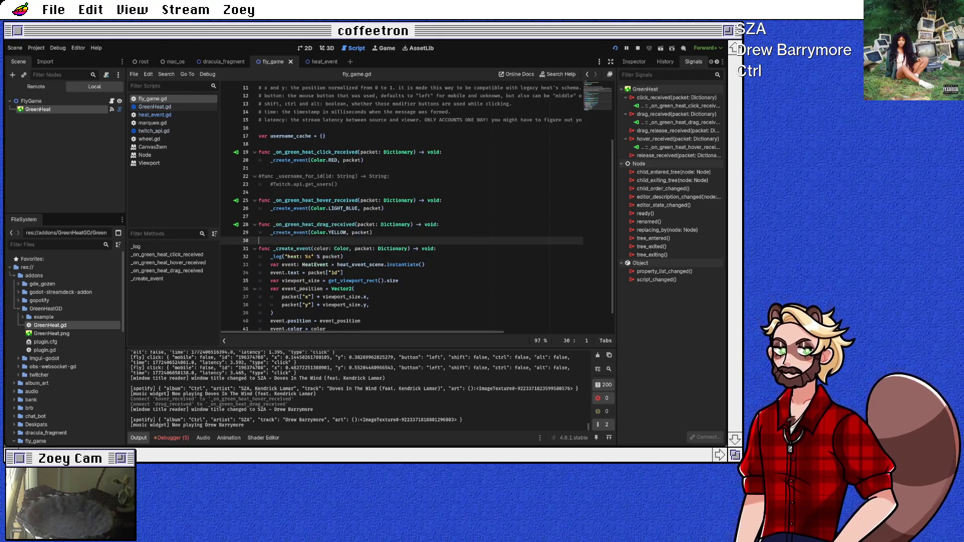
scroll(416, 206, "down", 1)
scroll(417, 206, "up", 4)
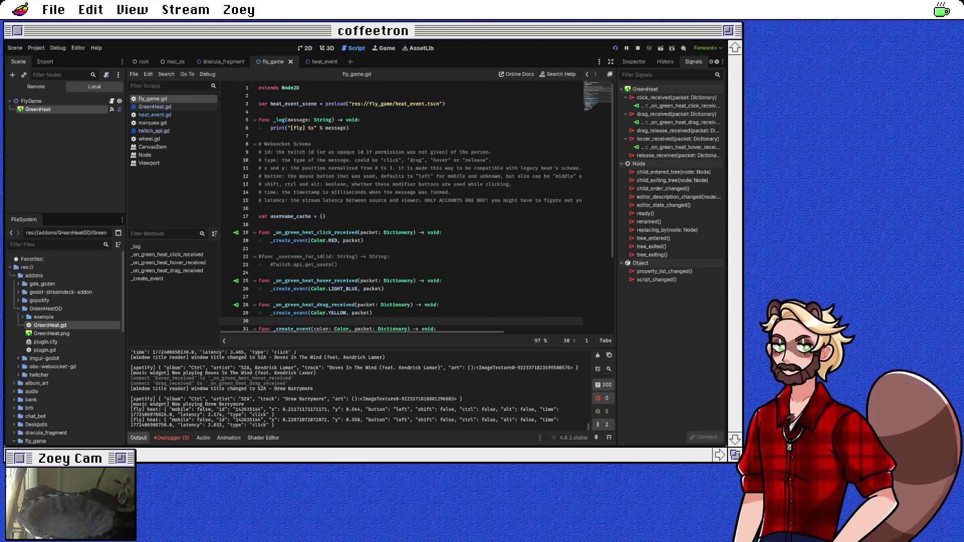
key("F5")
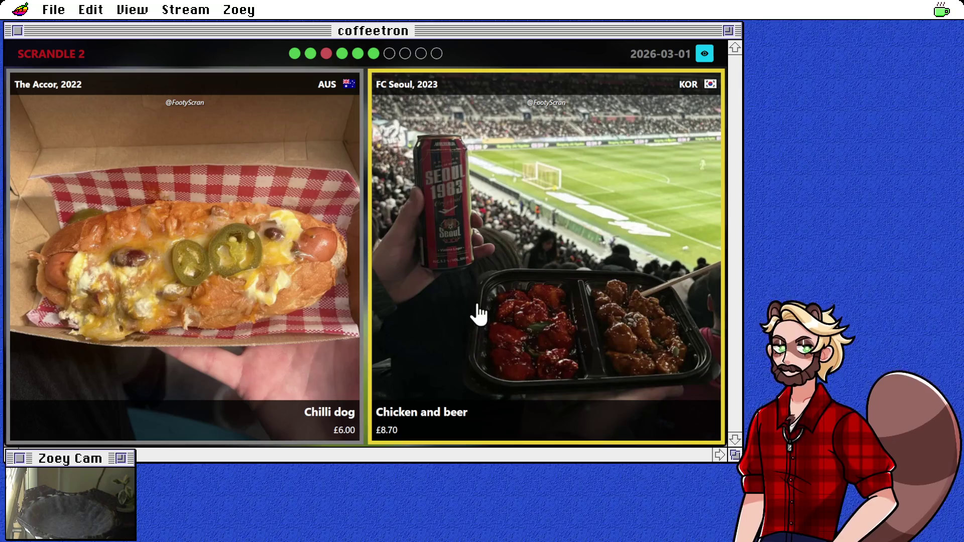
Pick the chicken and beer, currywurst and chips, and Gunner dog, toggling dish details off at the end
left_click(435, 356)
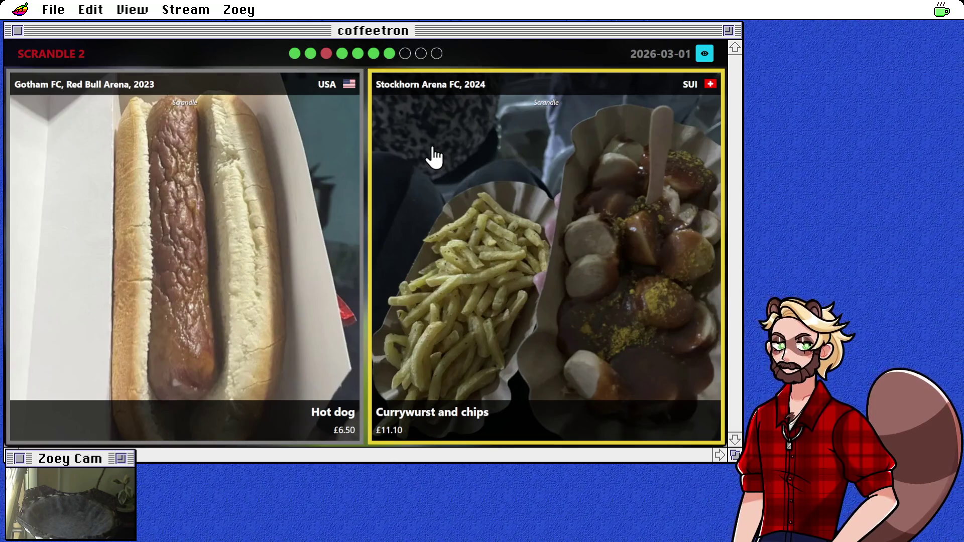
left_click(705, 53)
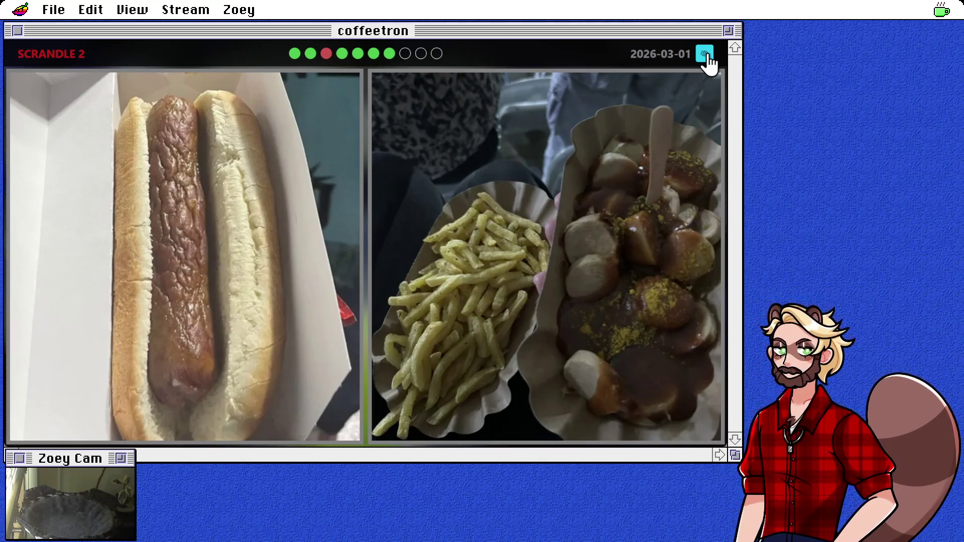
left_click(704, 54)
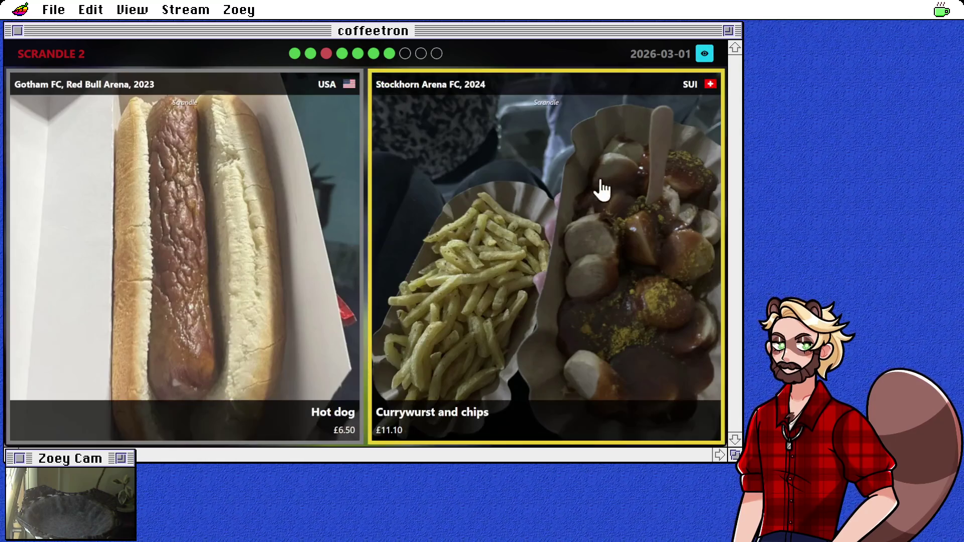
left_click(563, 256)
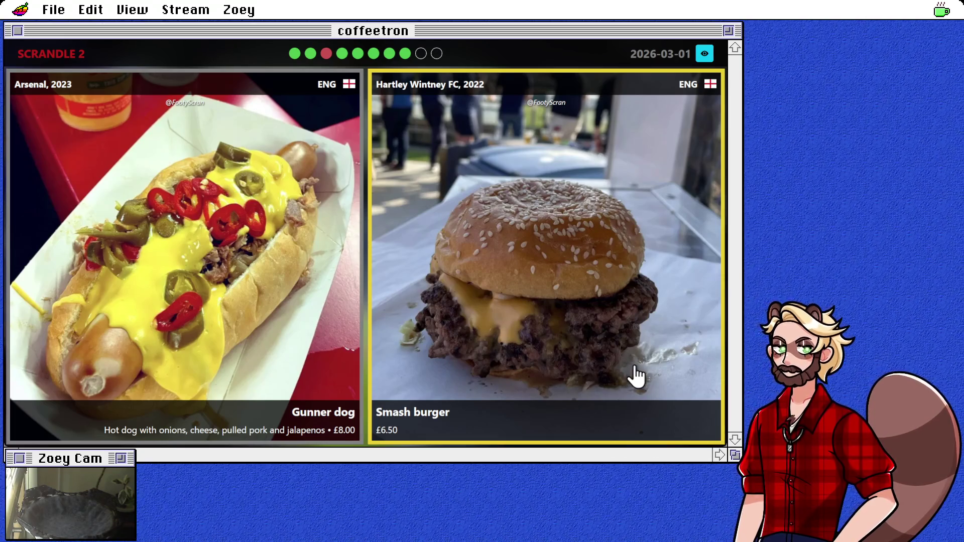
left_click(234, 346)
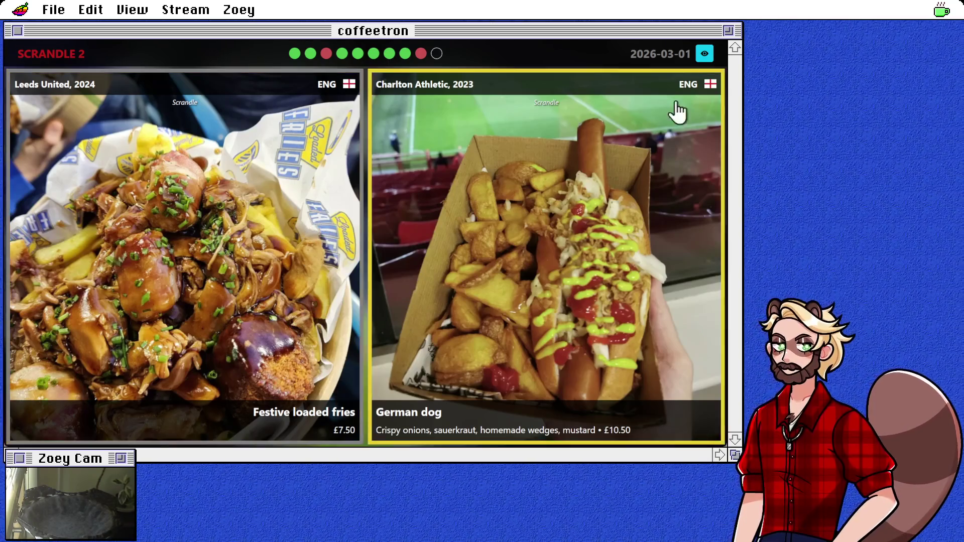
left_click(705, 56)
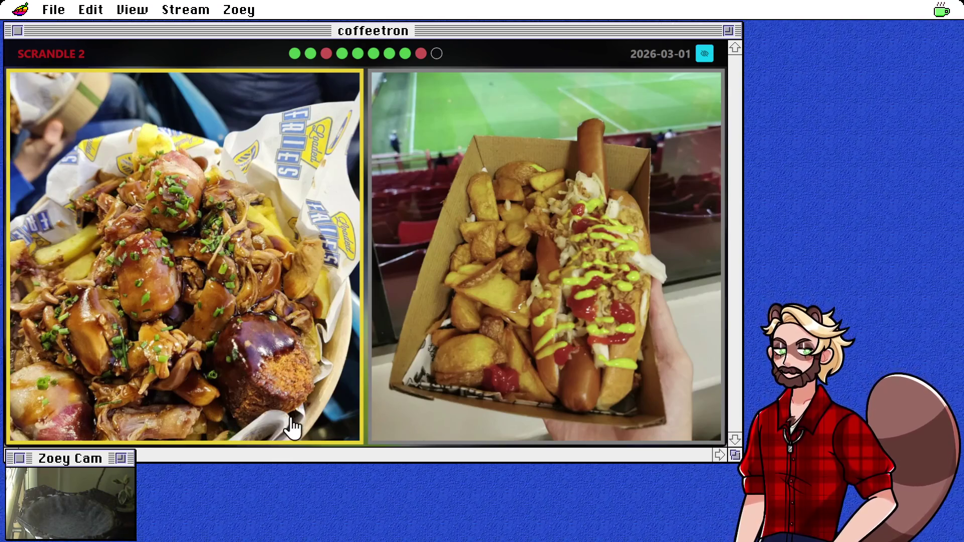
Show the club, year, dish and price captions on both Scrandle photos
left_click(705, 53)
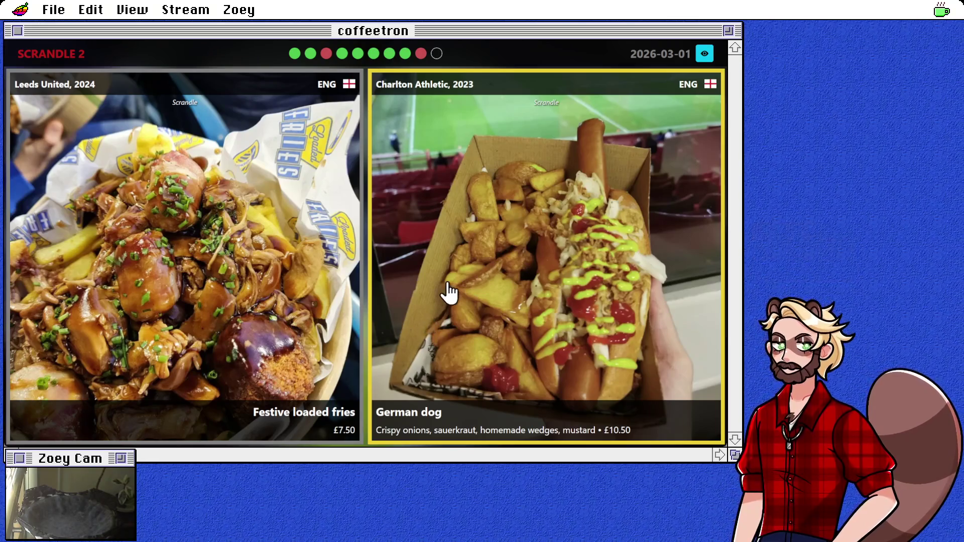
Answer the final loaded fries versus hot dog round, then return to the Twitch Get Chatters docs
left_click(658, 217)
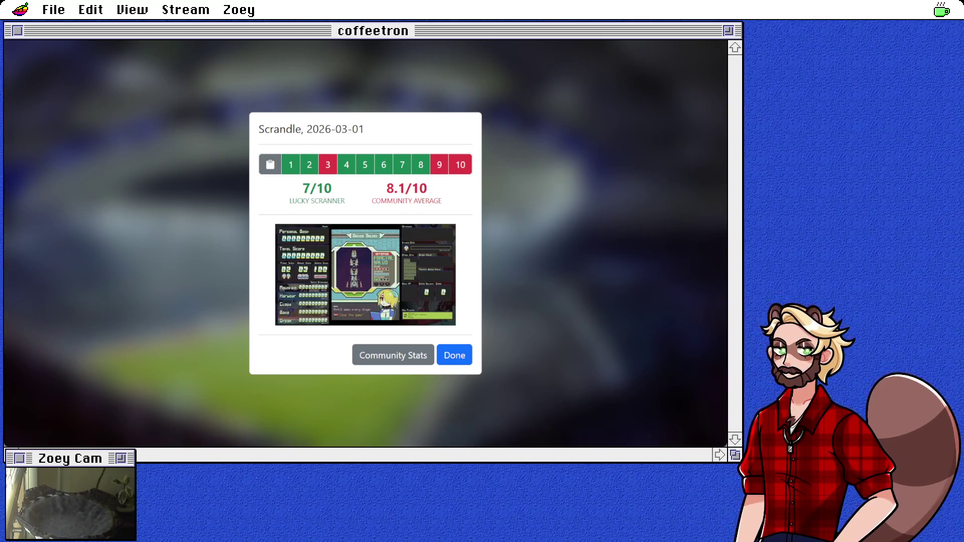
key("ctrl+Tab")
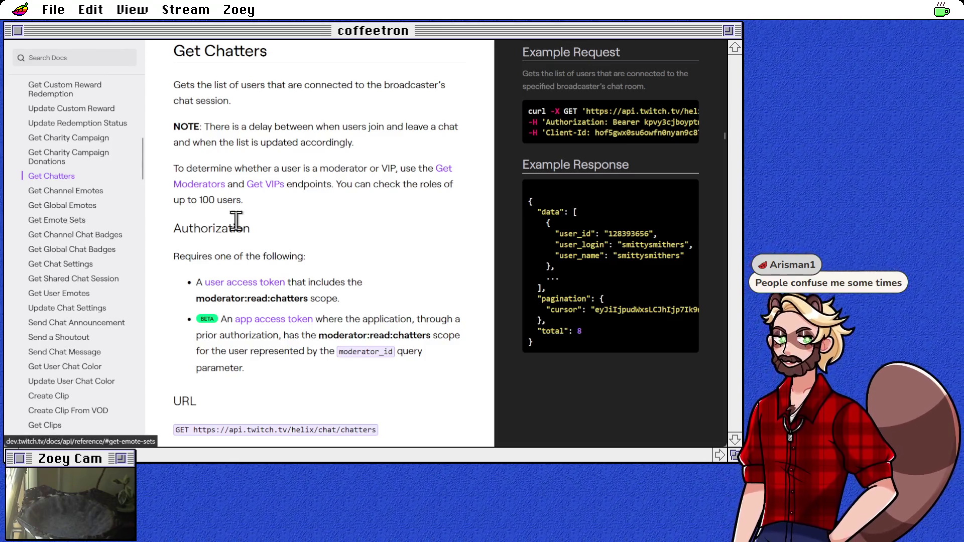
Open the EventSub docs and read its overview of Webhook, WebSocket and Conduits transports
scroll(65, 244, "up", 10)
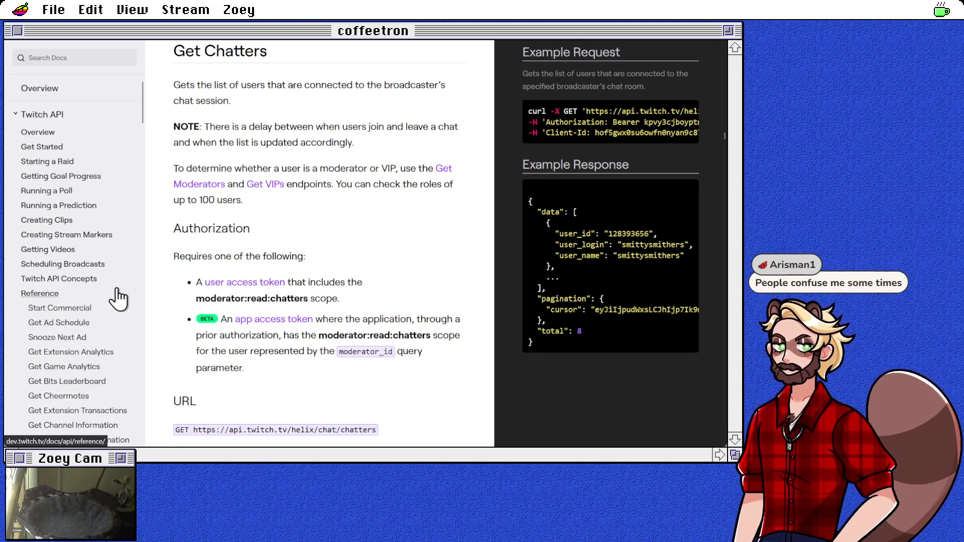
scroll(119, 295, "down", 15)
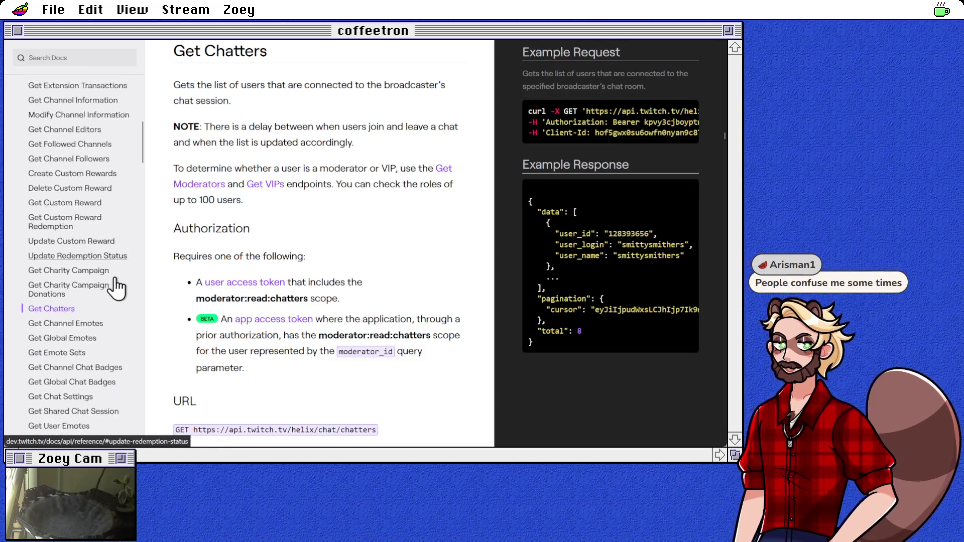
scroll(117, 287, "down", 20)
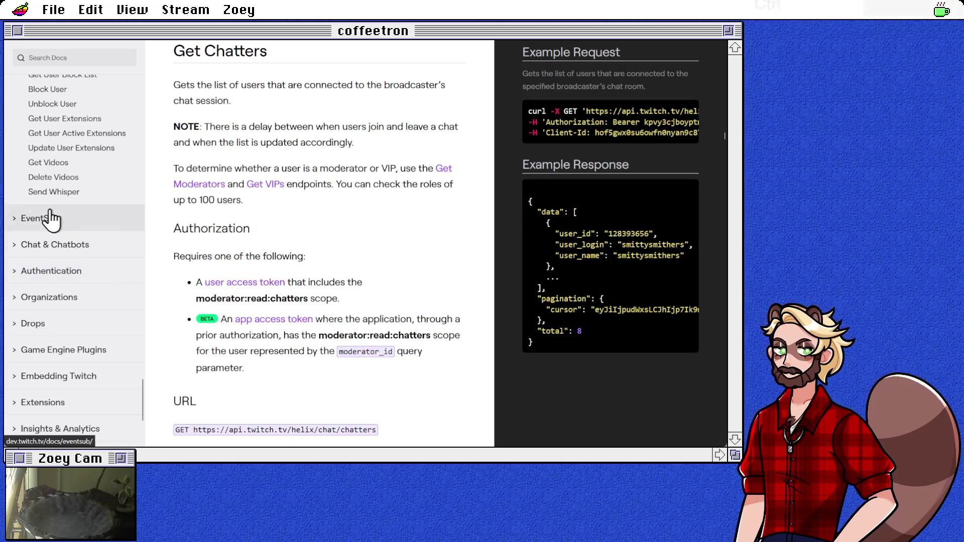
left_click(54, 218)
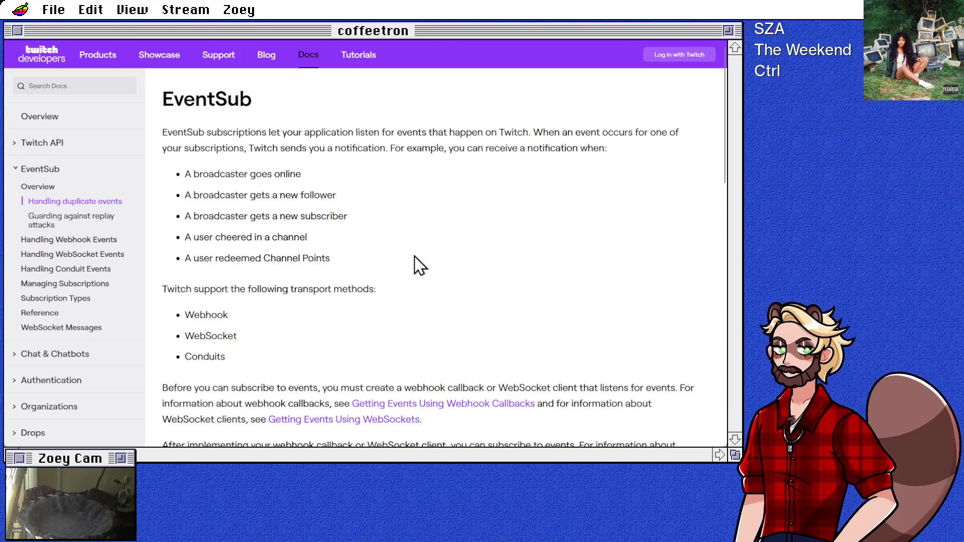
scroll(326, 290, "down", 3)
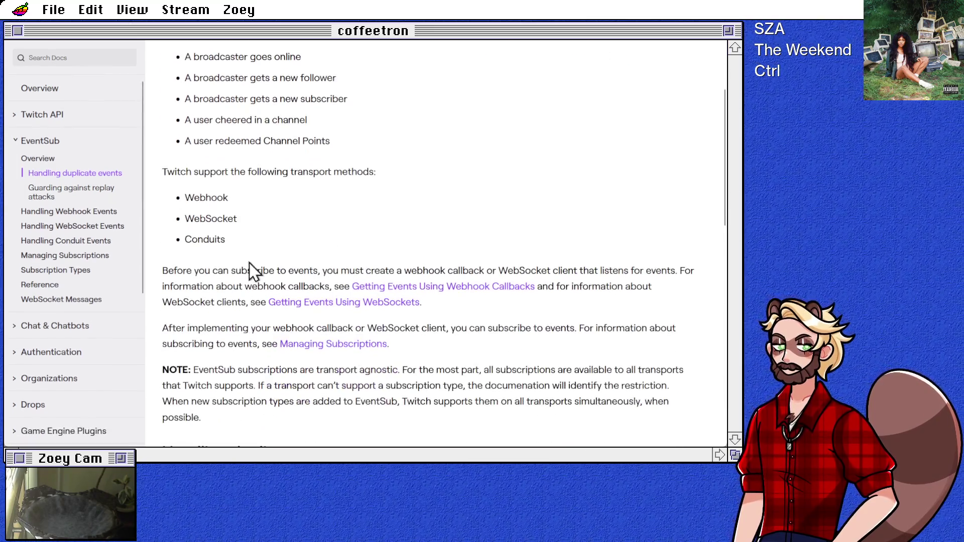
scroll(206, 259, "up", 3)
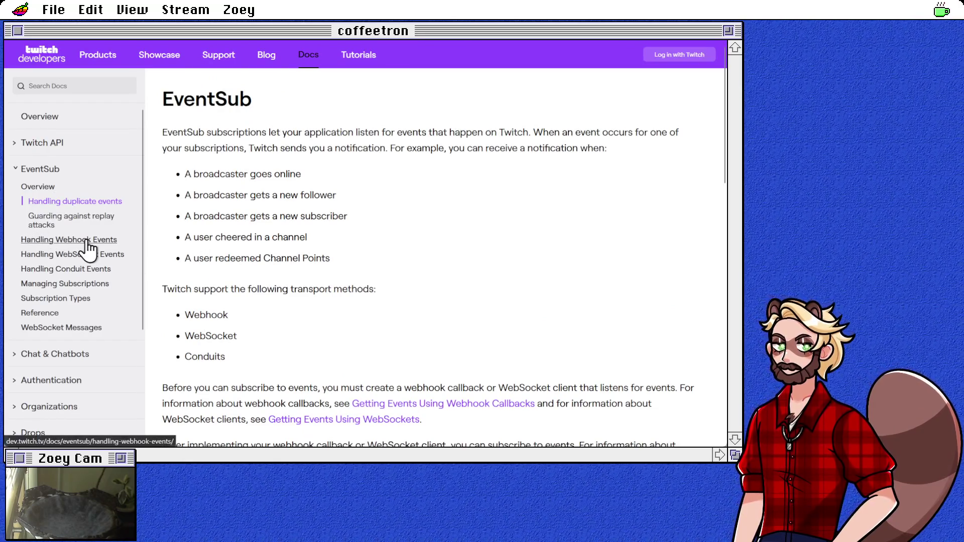
Open the EventSub Reference page and skim its contents
left_click(47, 313)
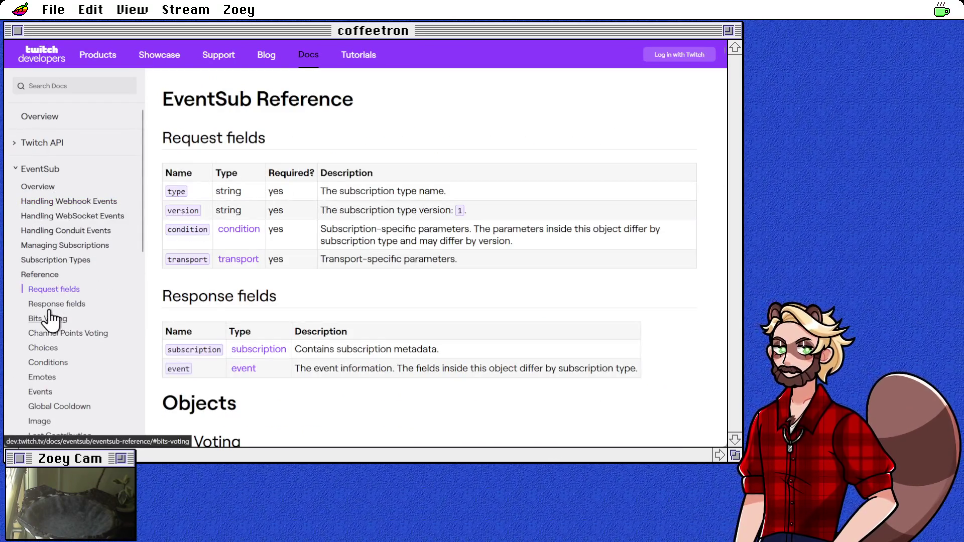
scroll(95, 315, "down", 4)
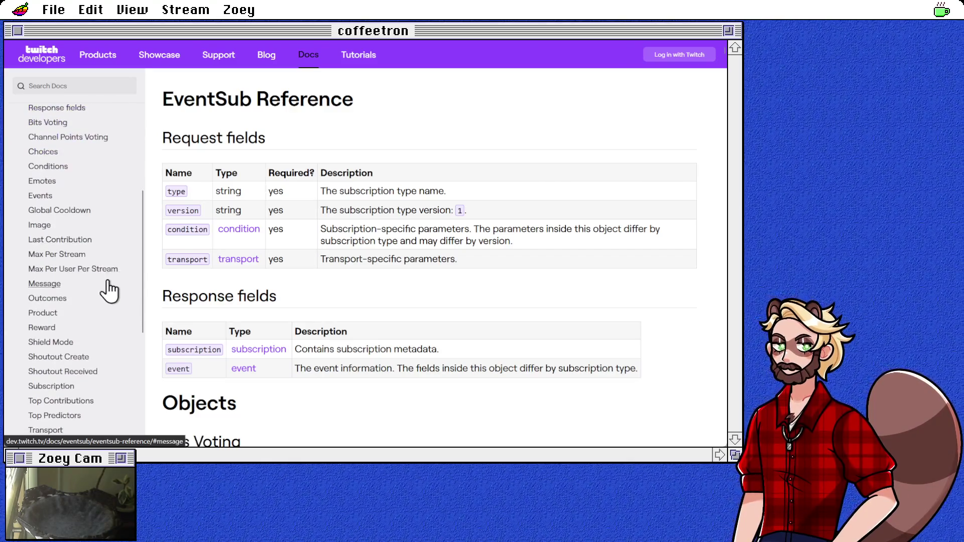
scroll(112, 321, "down", 3)
scroll(121, 306, "up", 3)
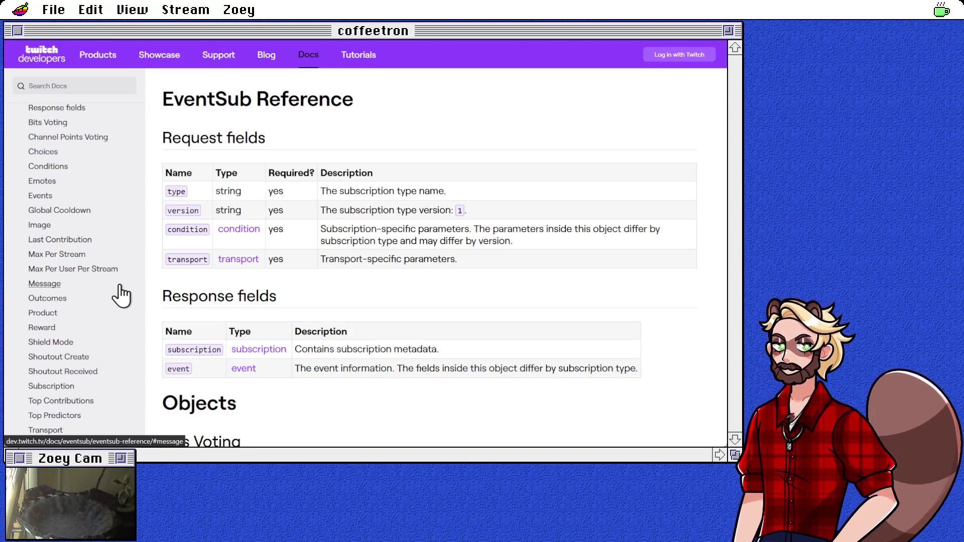
scroll(121, 295, "down", 2)
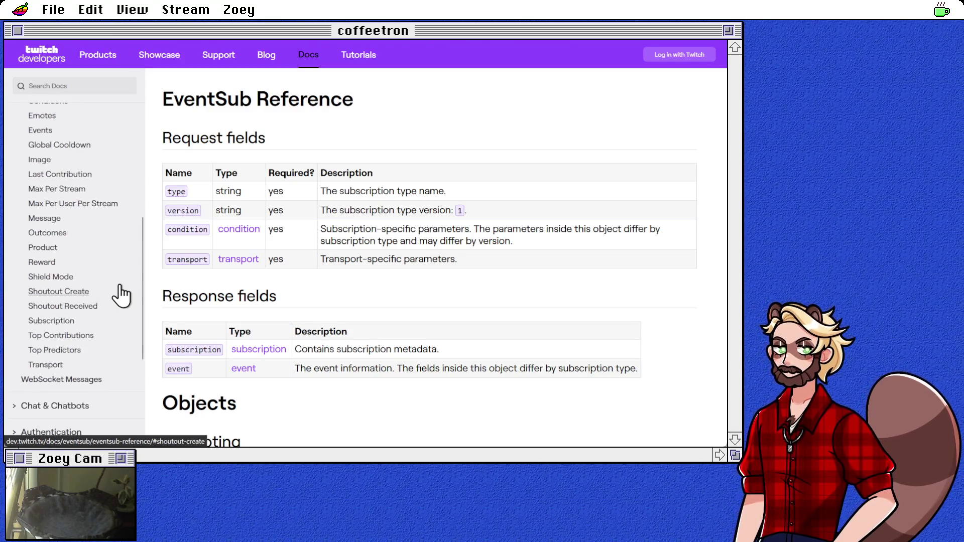
scroll(124, 288, "up", 4)
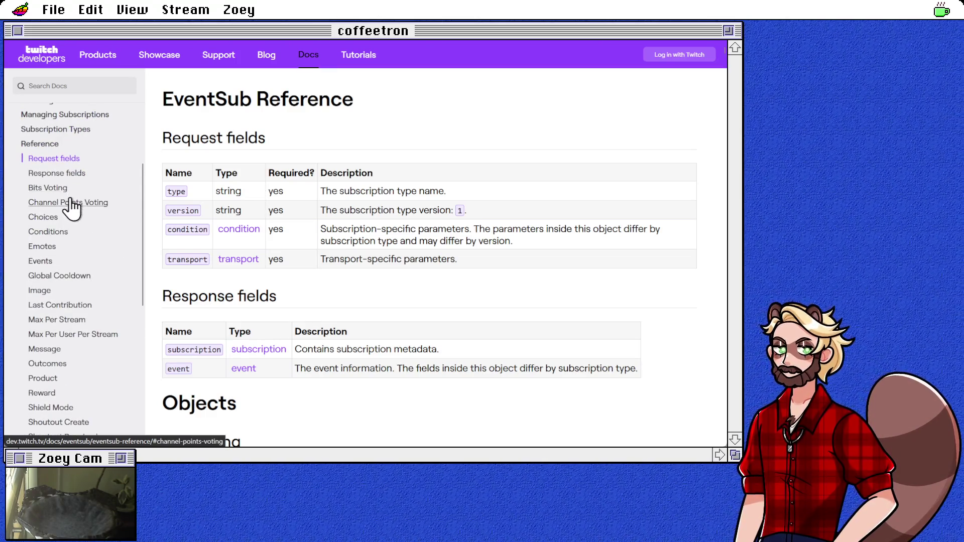
Jump to the Events section and scroll down to the Channel Chat Settings Update Event table
left_click(48, 262)
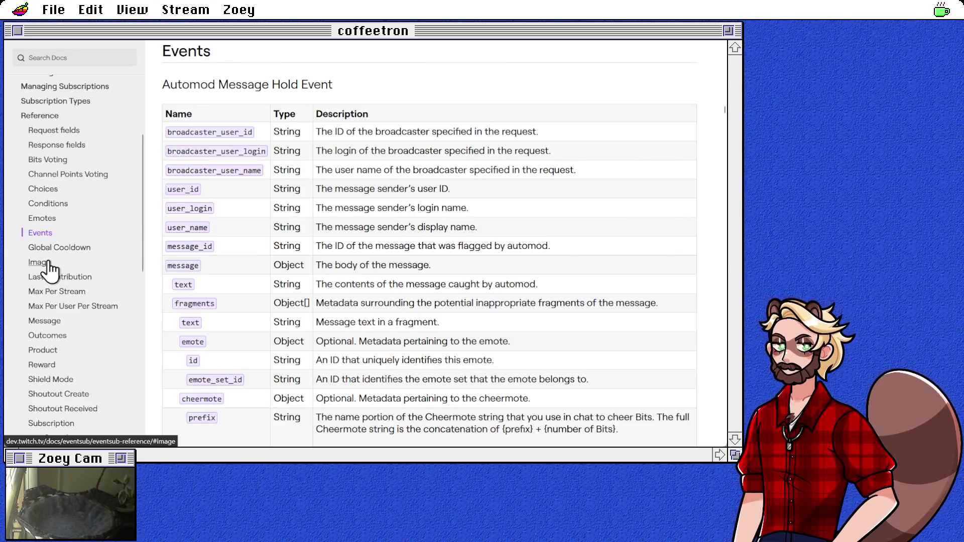
scroll(317, 285, "down", 5)
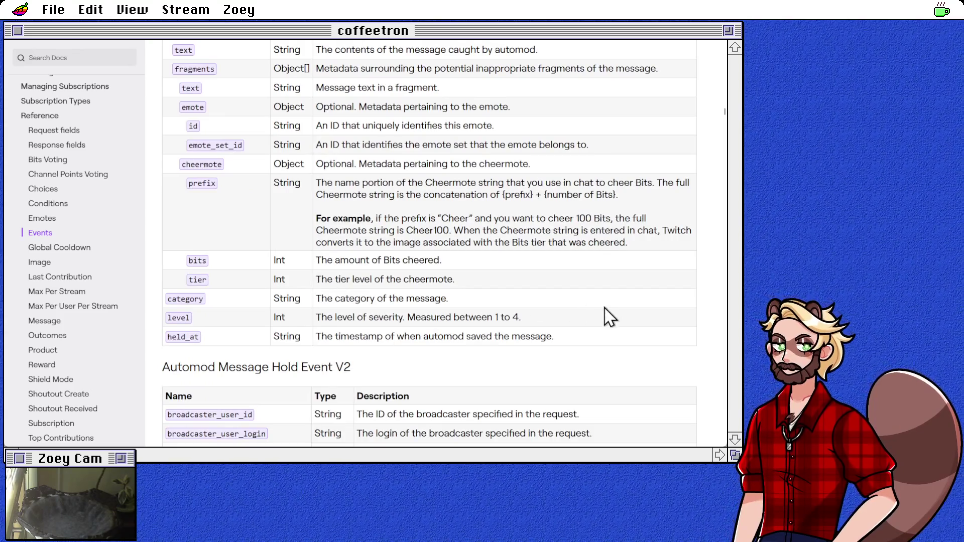
scroll(609, 316, "down", 5)
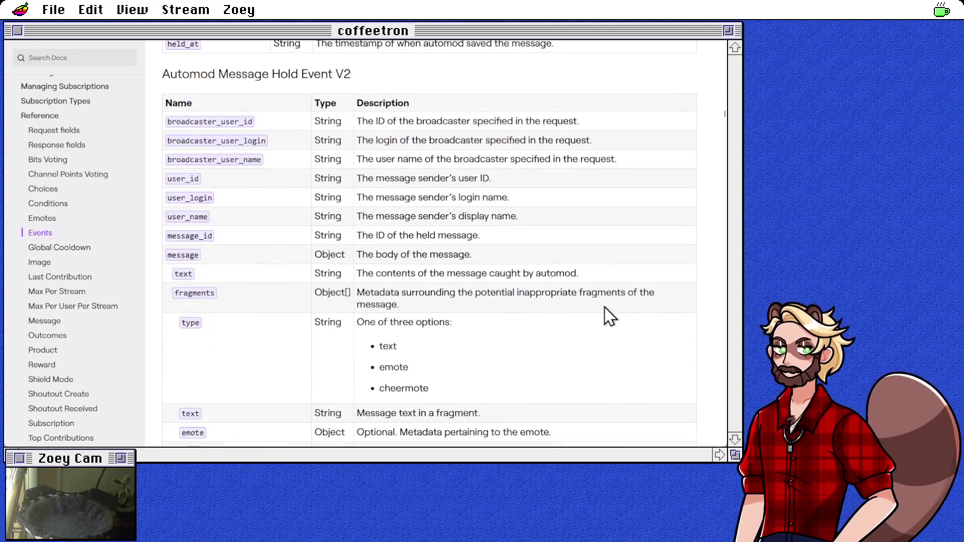
scroll(609, 315, "down", 5)
scroll(609, 311, "down", 20)
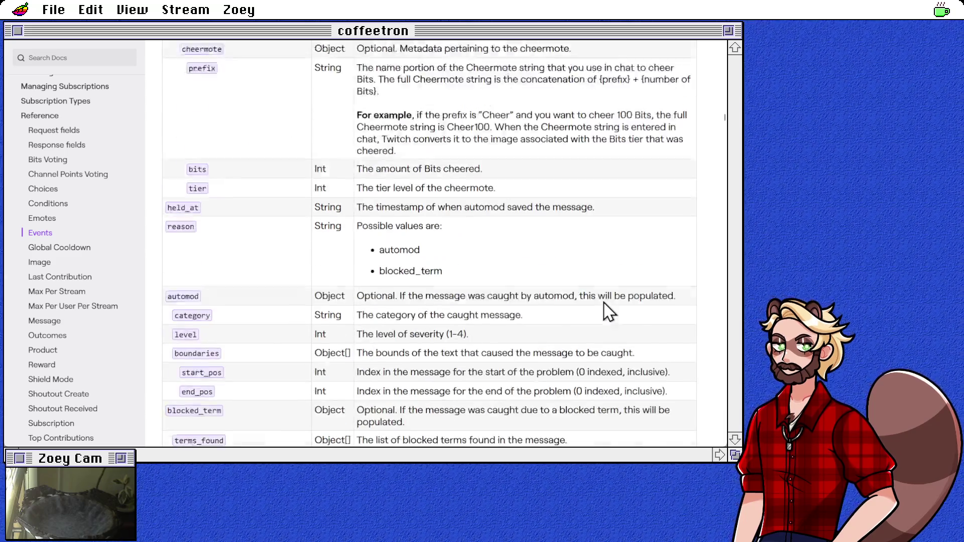
scroll(608, 309, "down", 20)
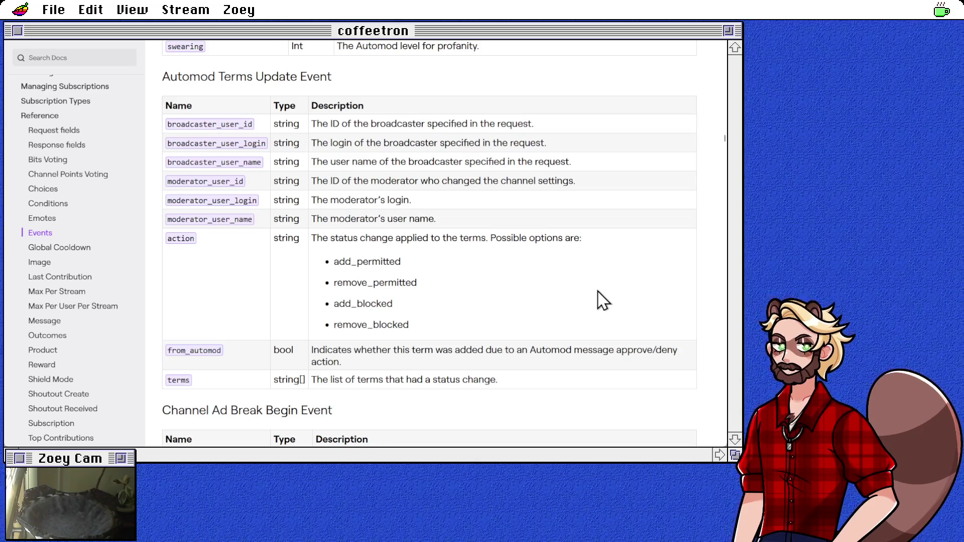
scroll(534, 294, "down", 7)
scroll(533, 291, "down", 10)
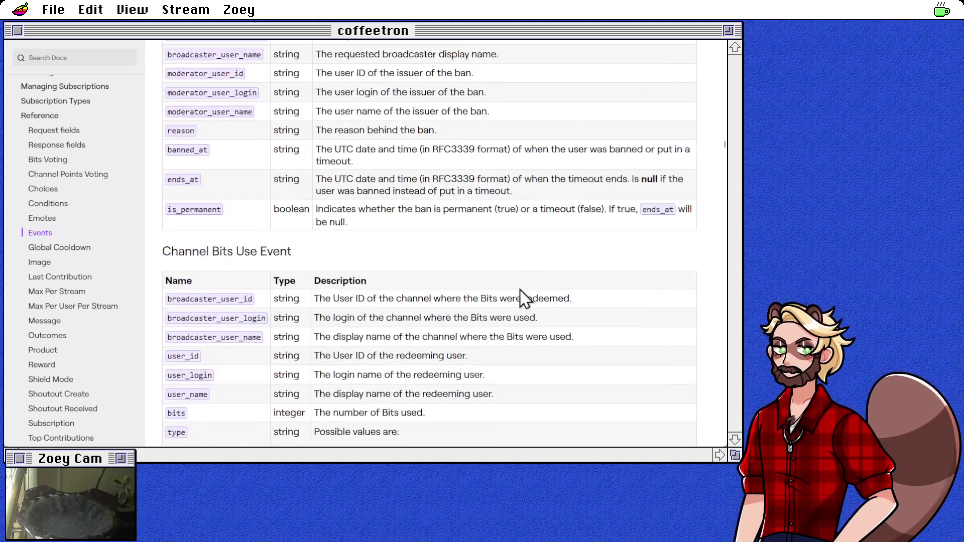
scroll(436, 283, "down", 15)
scroll(435, 273, "down", 7)
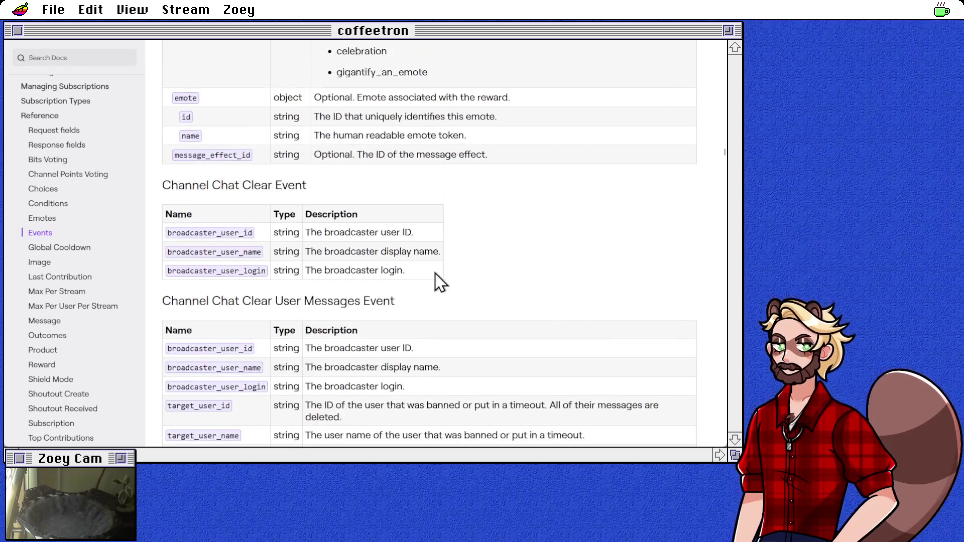
scroll(558, 264, "down", 20)
scroll(561, 265, "down", 15)
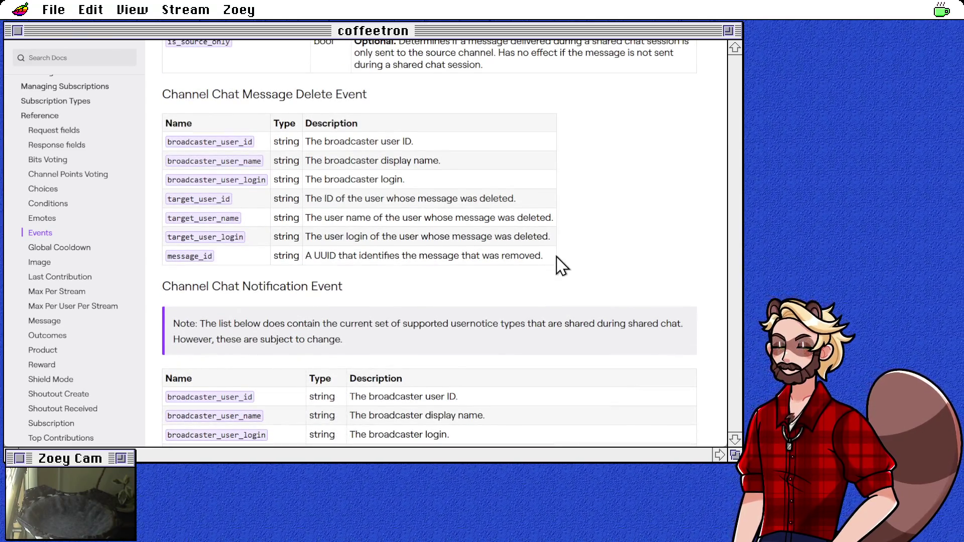
scroll(559, 264, "down", 4)
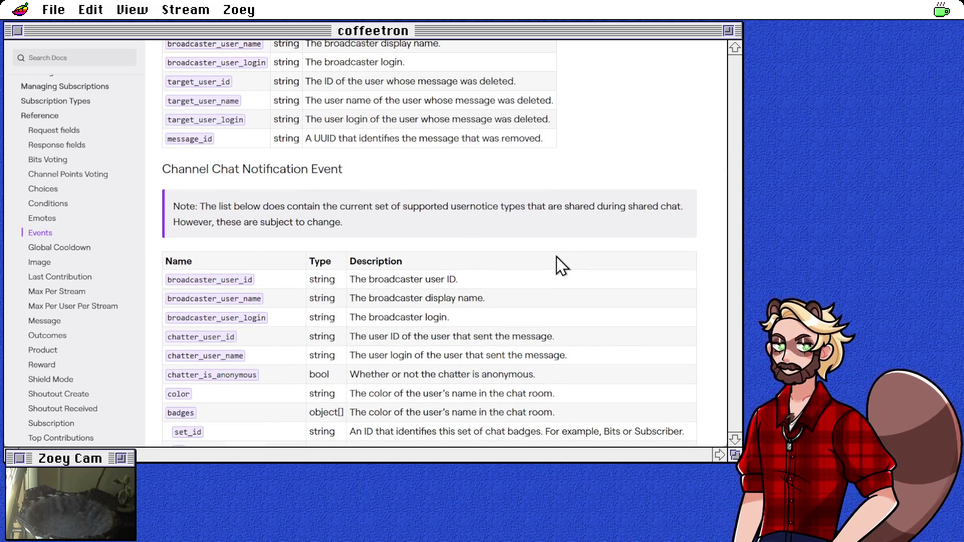
scroll(559, 265, "down", 20)
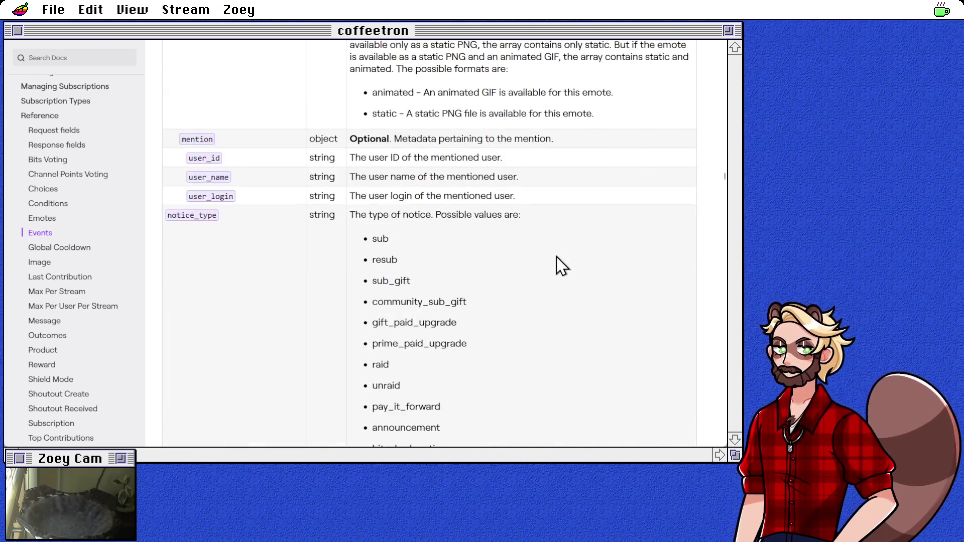
scroll(559, 264, "down", 12)
scroll(274, 259, "down", 20)
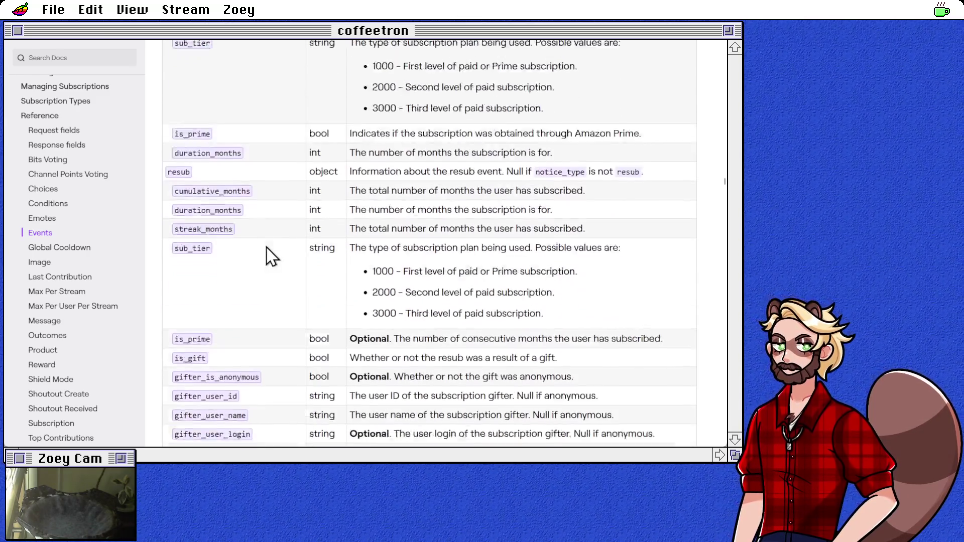
scroll(271, 249, "down", 20)
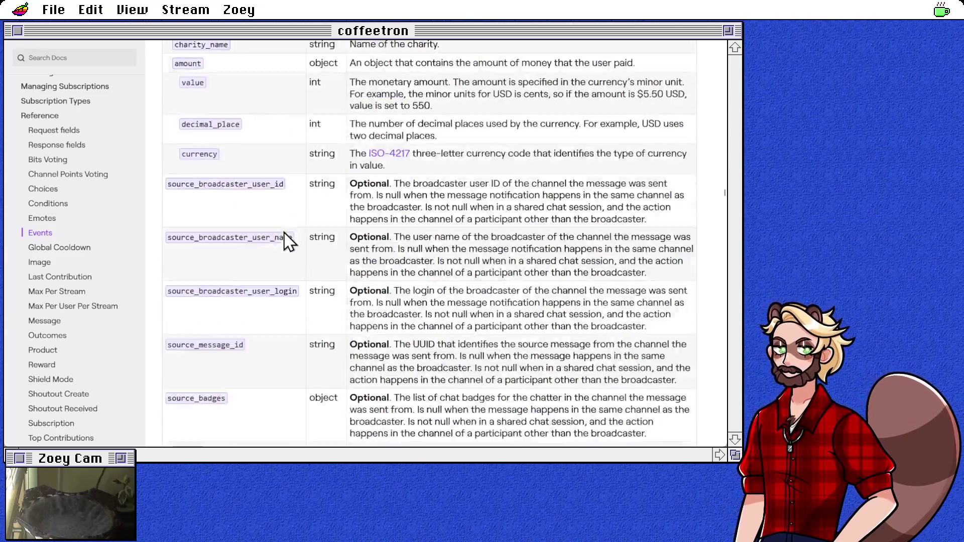
scroll(352, 216, "down", 12)
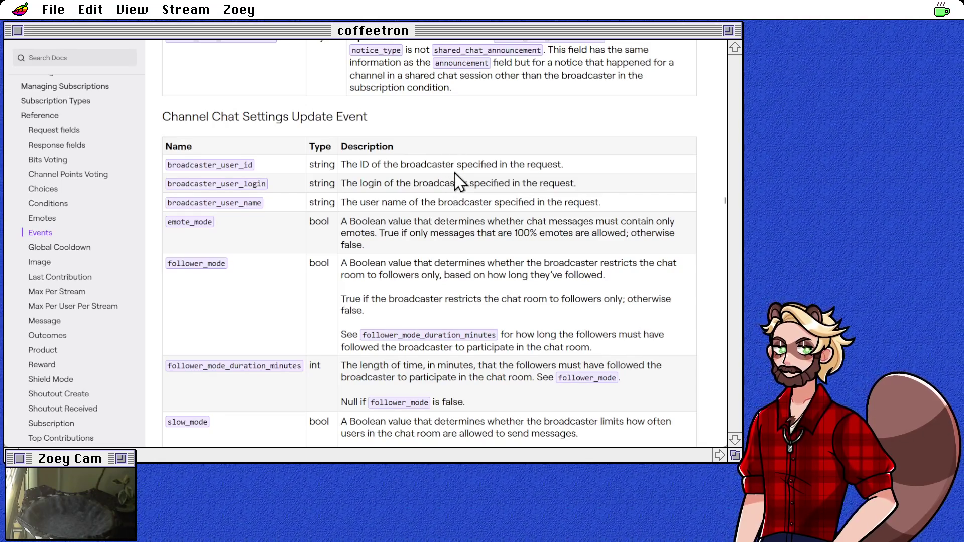
Find 'join' on the EventSub Reference page and leave the match selected
key("ctrl+f")
type("join")
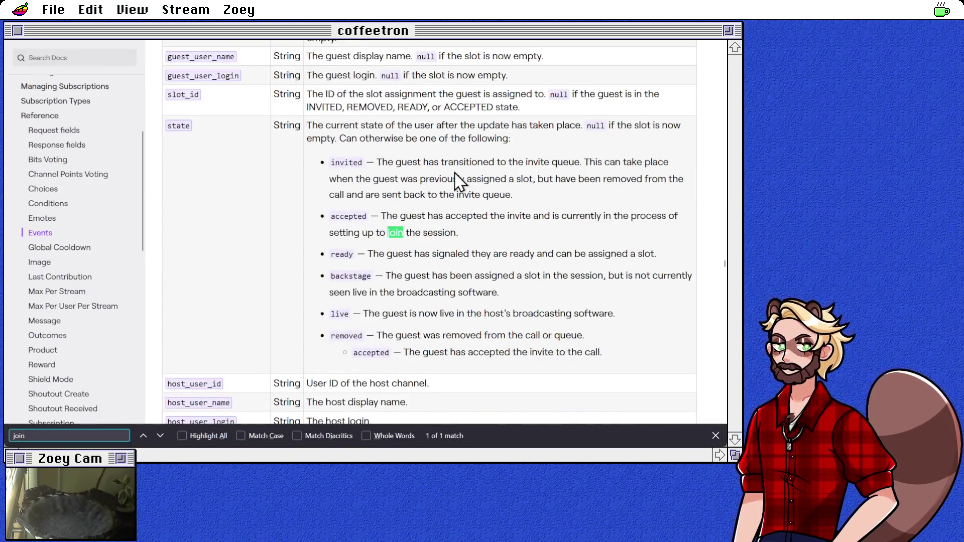
scroll(168, 216, "up", 7)
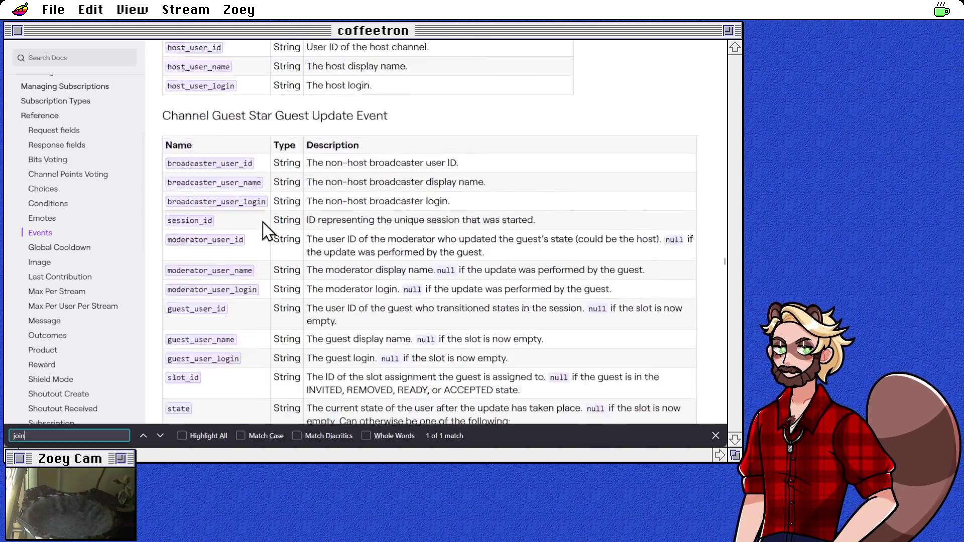
scroll(308, 211, "down", 5)
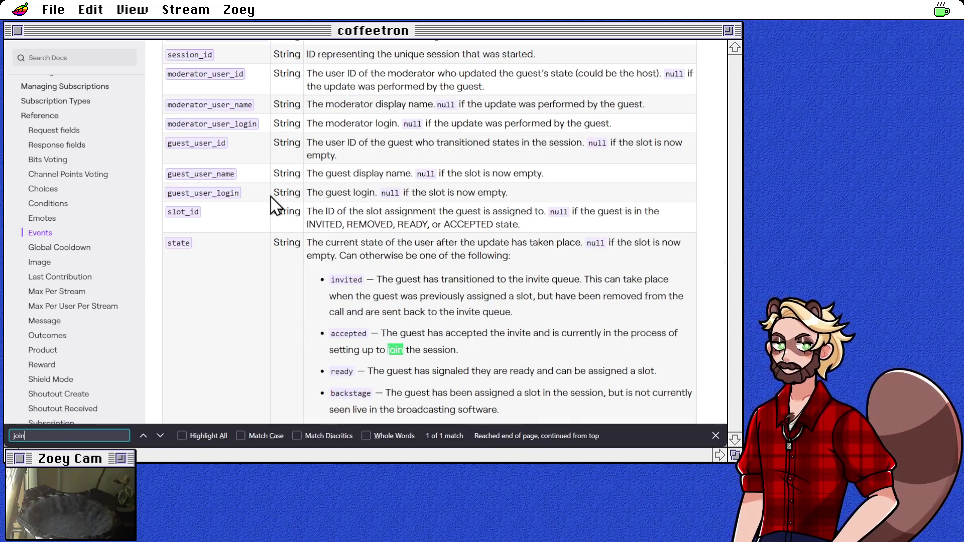
key("Escape")
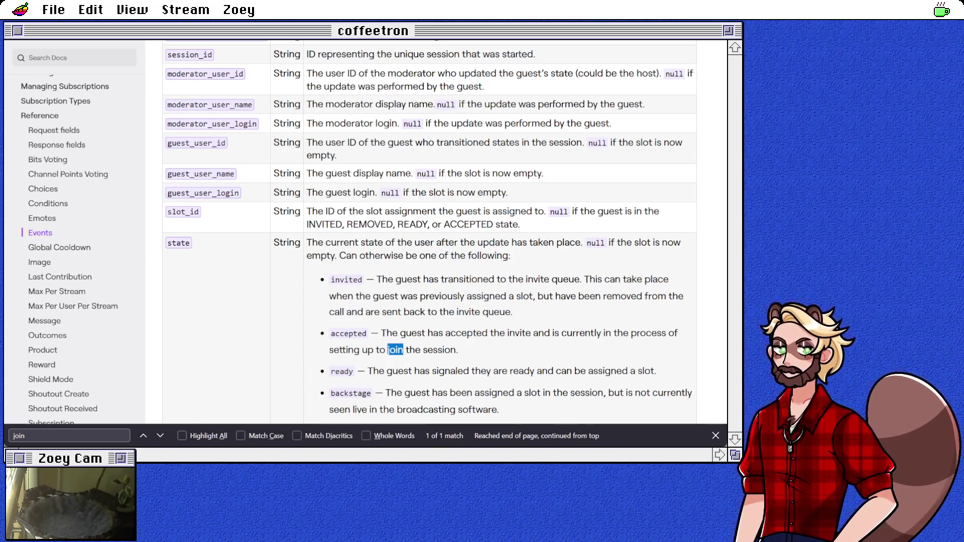
Jump to Outcomes, scroll up to the User Update Event, then open Subscription Types
left_click(47, 205)
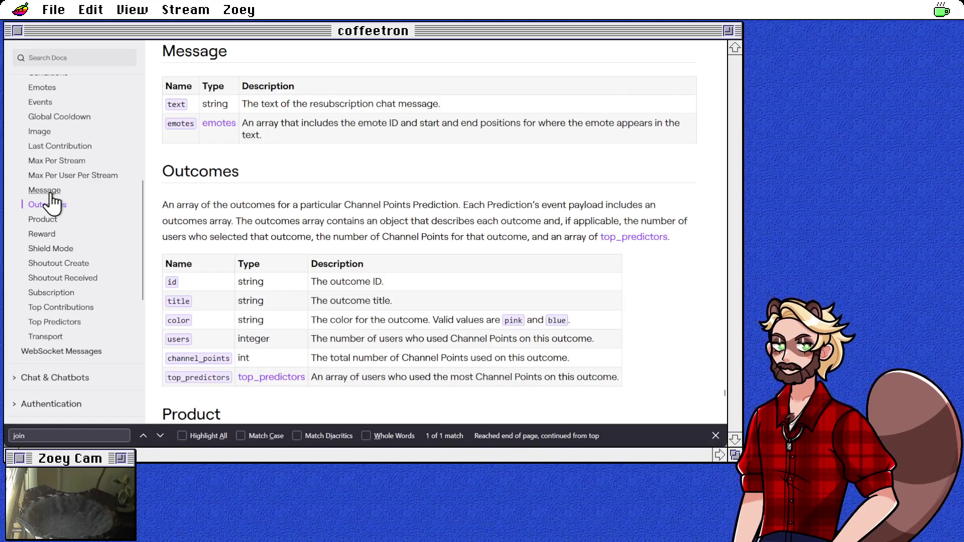
scroll(411, 174, "up", 5)
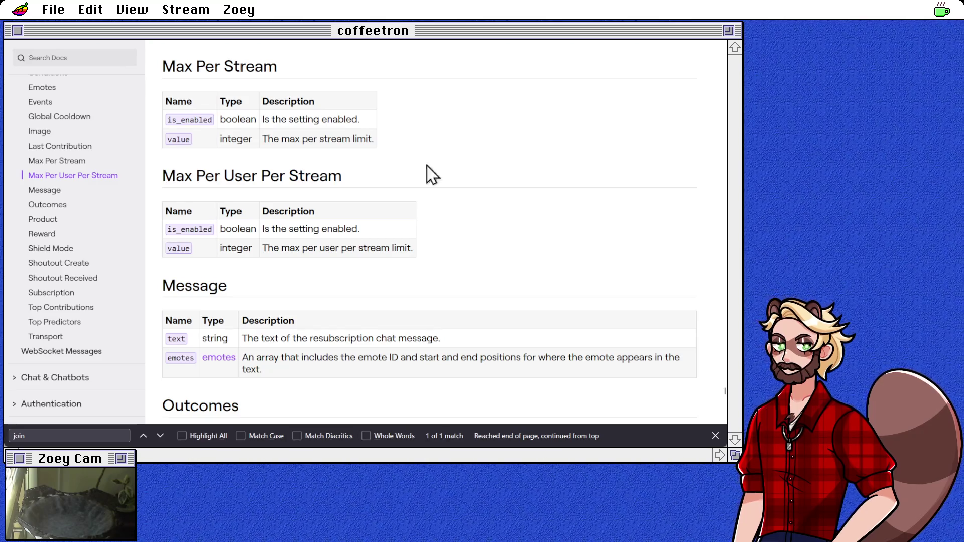
scroll(395, 215, "up", 6)
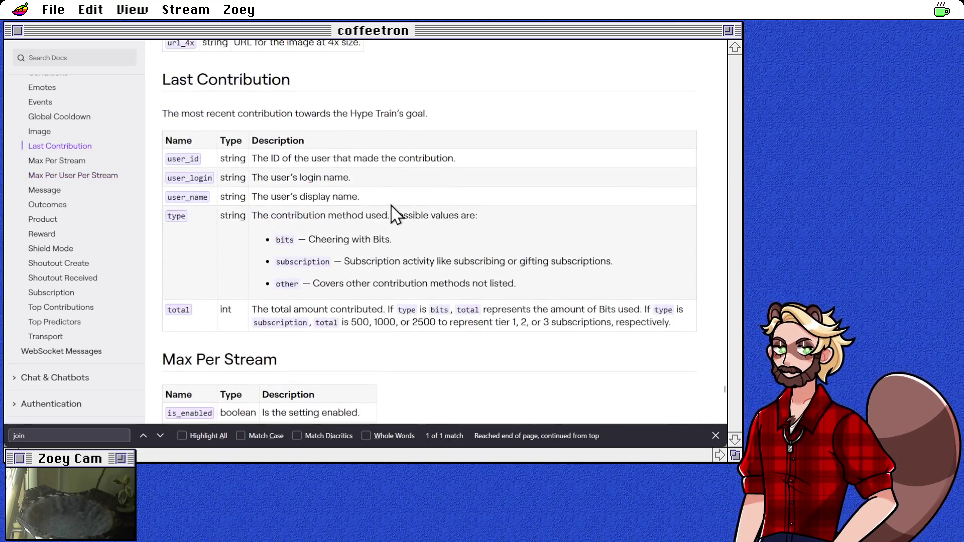
scroll(402, 211, "down", 4)
scroll(516, 226, "up", 5)
scroll(519, 227, "up", 3)
scroll(520, 227, "up", 10)
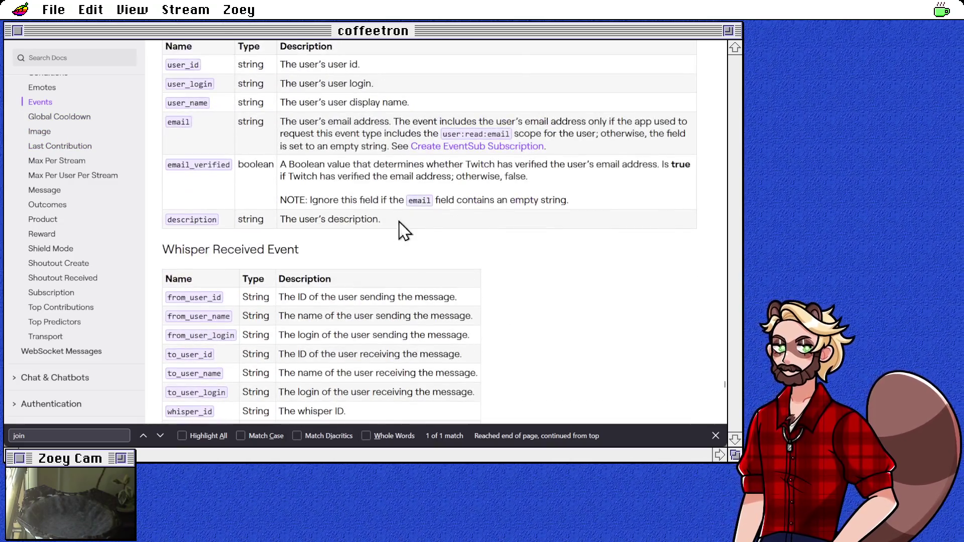
scroll(343, 215, "up", 2)
scroll(43, 202, "up", 4)
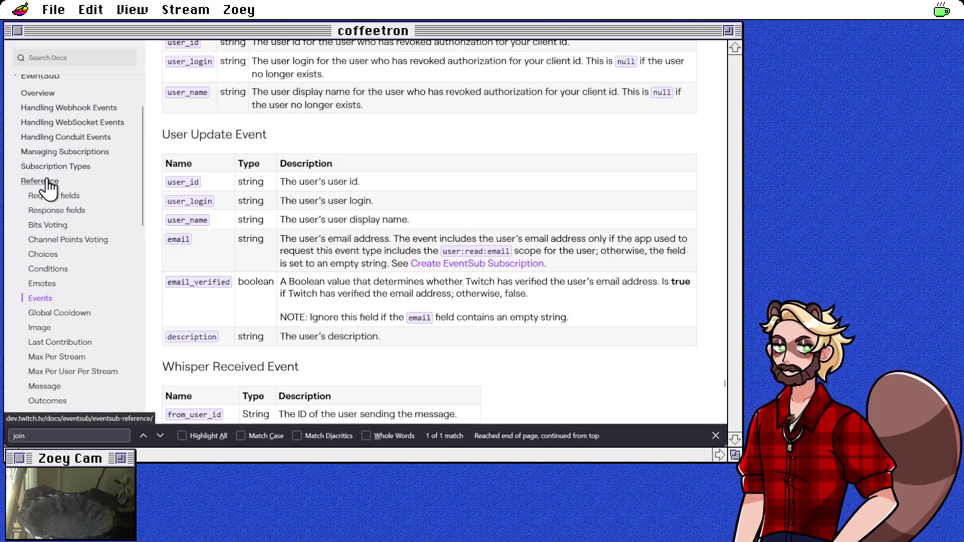
left_click(52, 167)
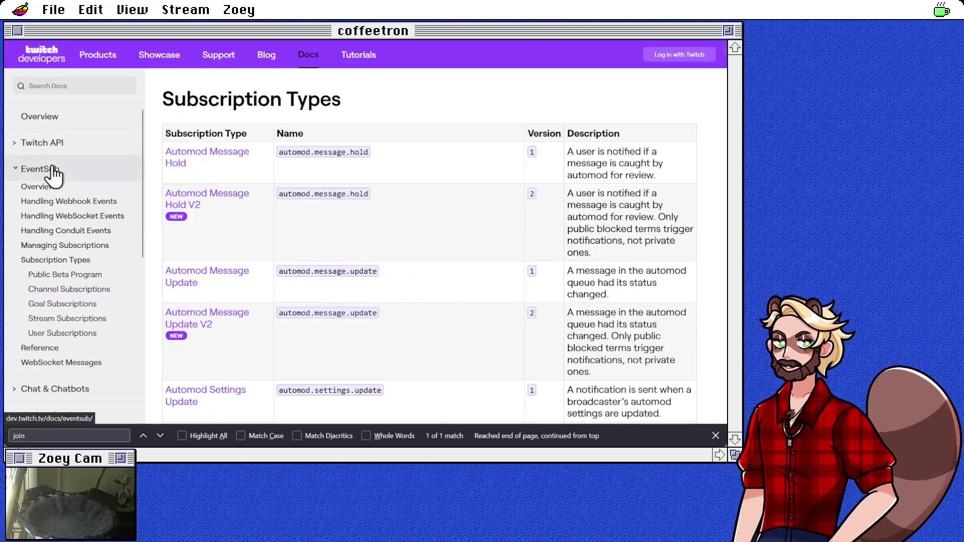
Scroll the Subscription Types table to the Channel Chat Message (channel.chat.message) row
scroll(481, 215, "down", 10)
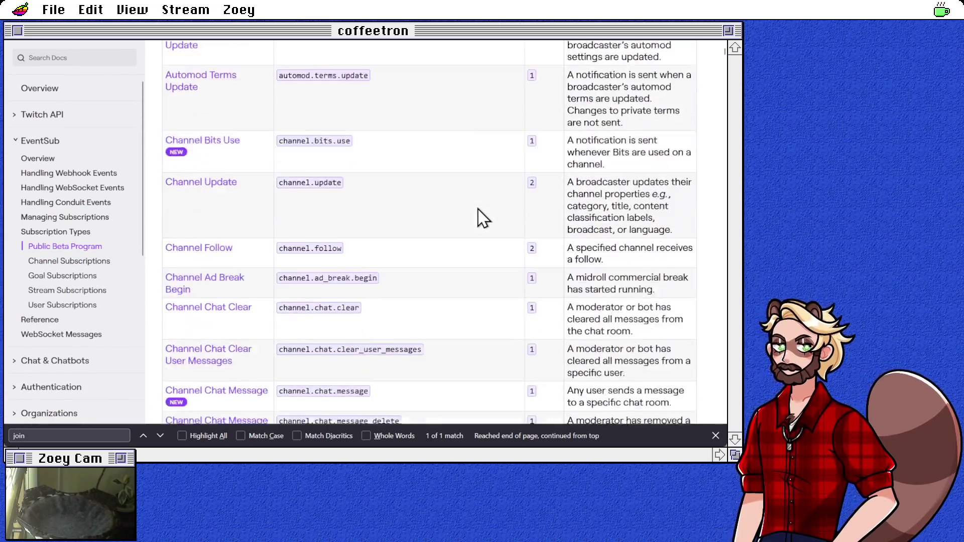
scroll(500, 231, "down", 10)
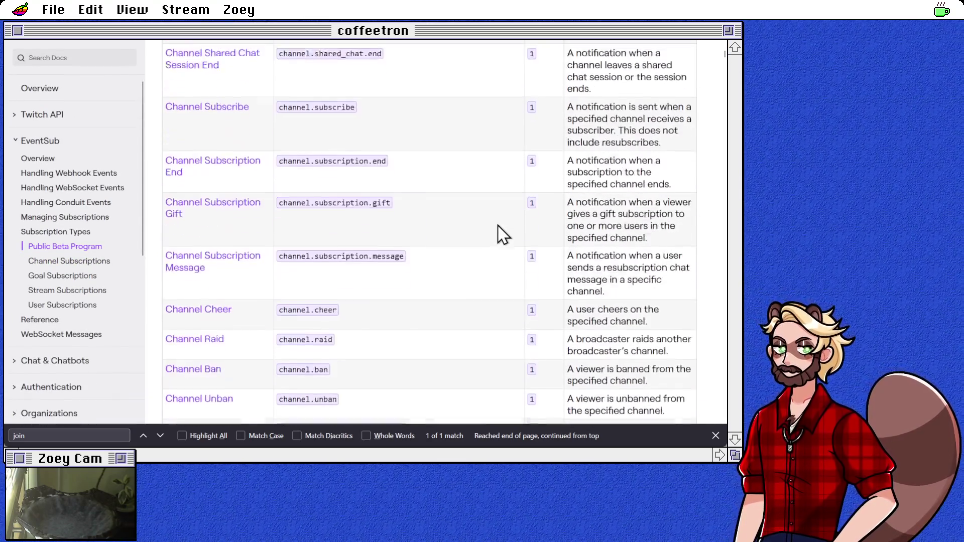
scroll(500, 234, "down", 15)
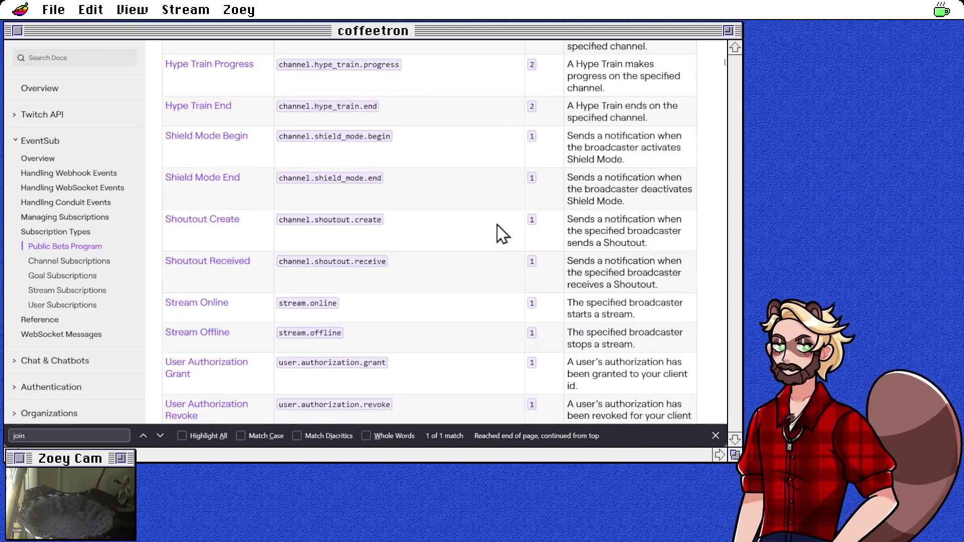
scroll(501, 232, "up", 5)
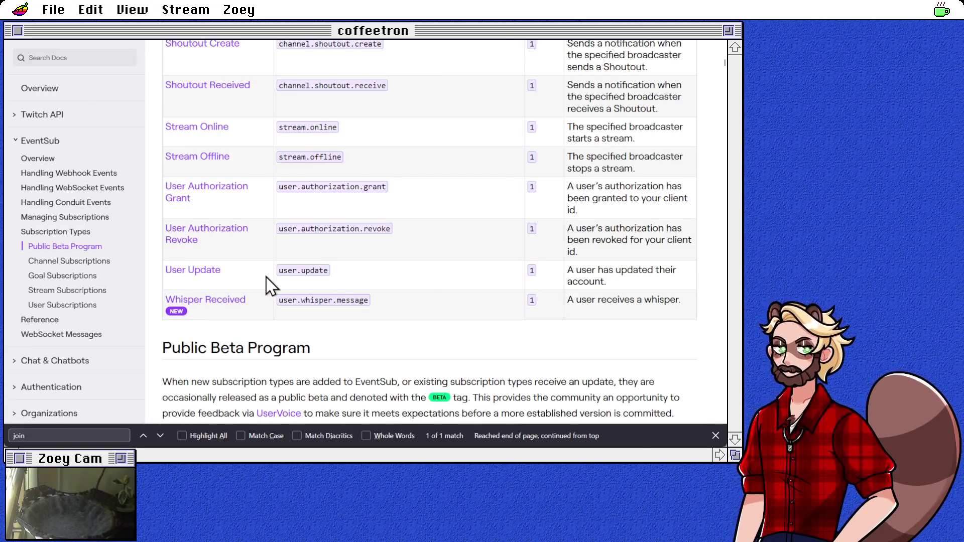
scroll(454, 291, "up", 2)
scroll(477, 291, "up", 3)
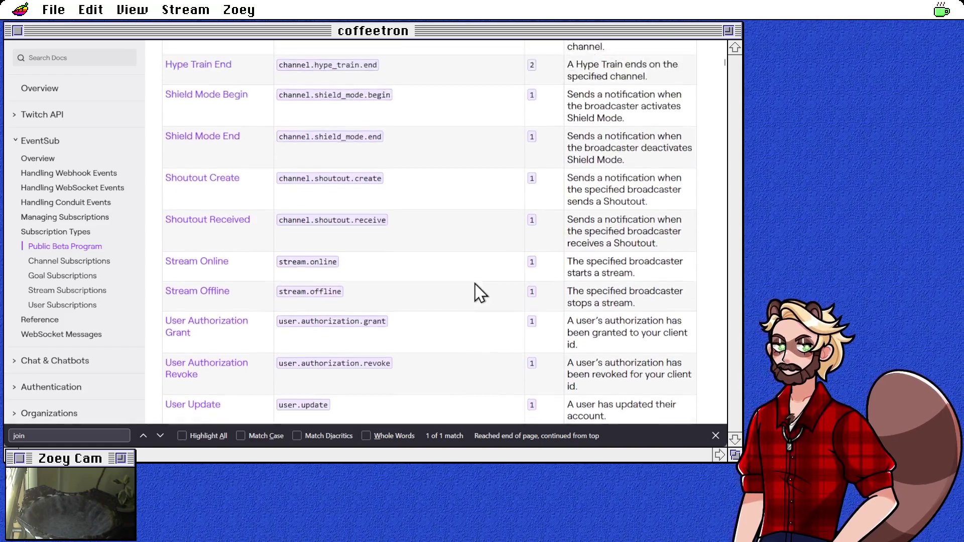
scroll(479, 293, "up", 3)
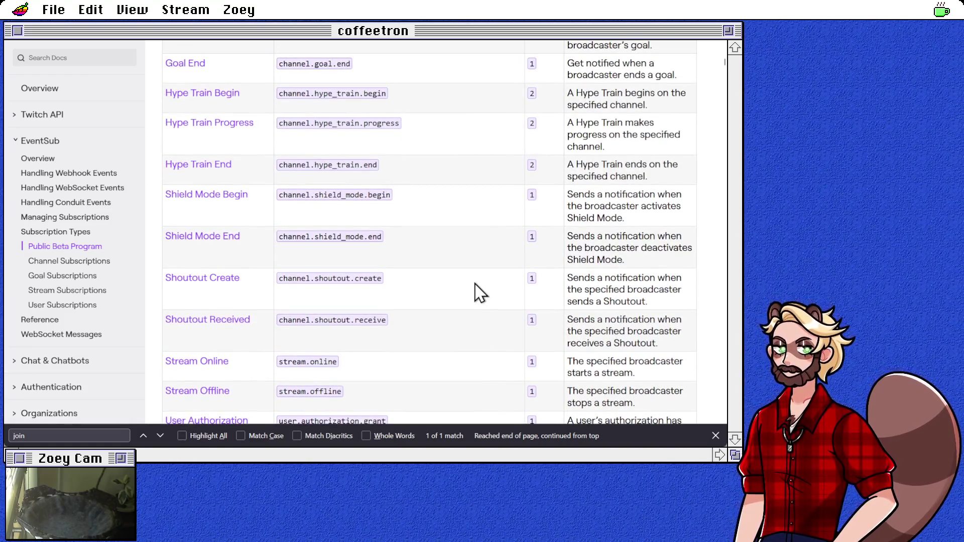
scroll(479, 293, "up", 10)
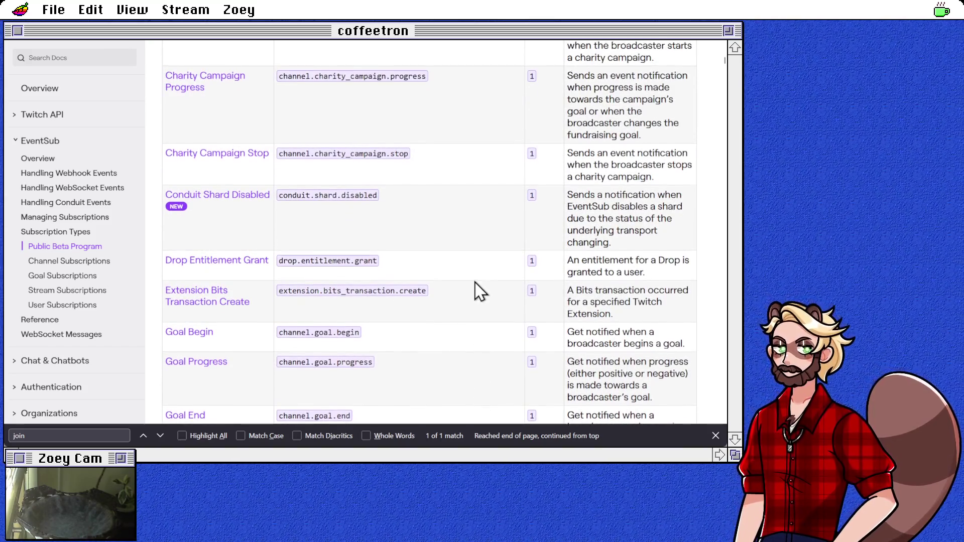
scroll(478, 297, "up", 5)
scroll(480, 300, "up", 3)
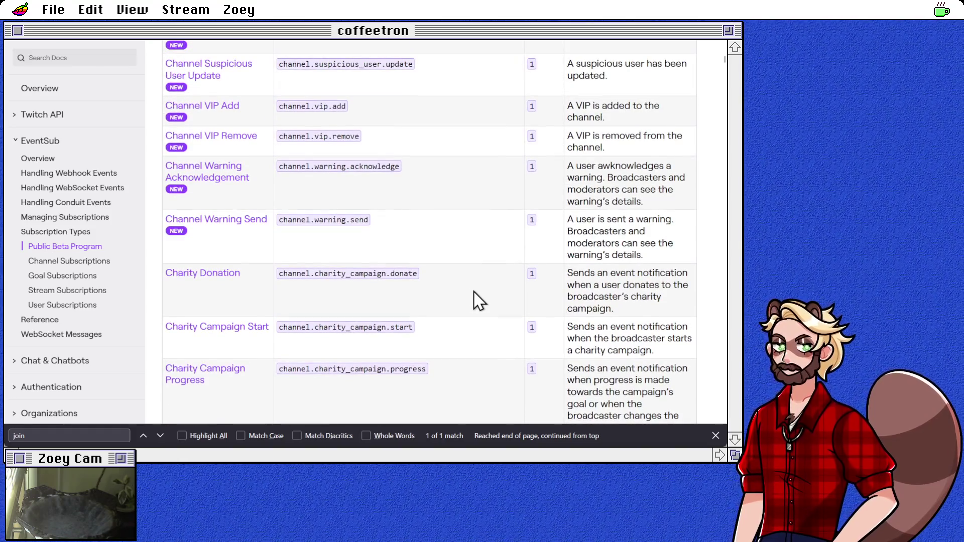
scroll(479, 300, "up", 3)
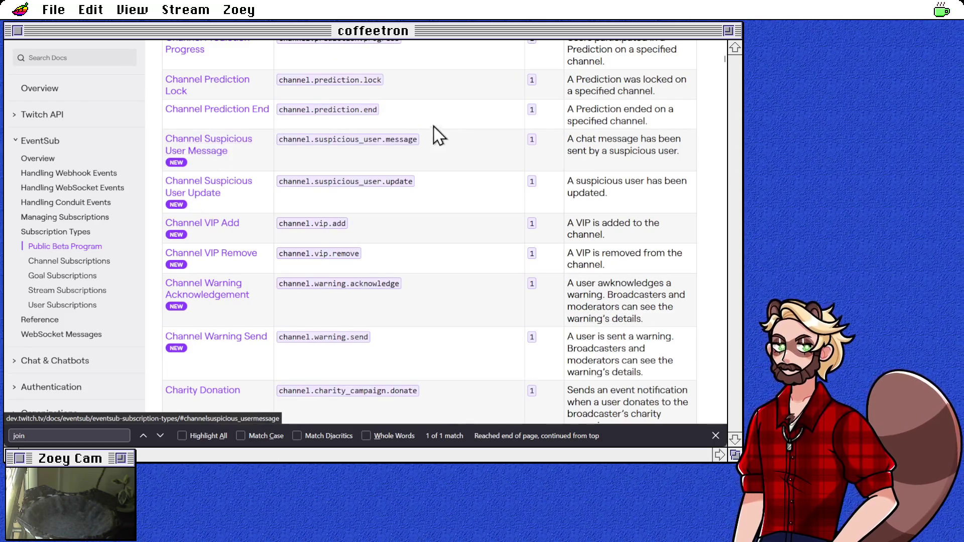
scroll(521, 147, "up", 5)
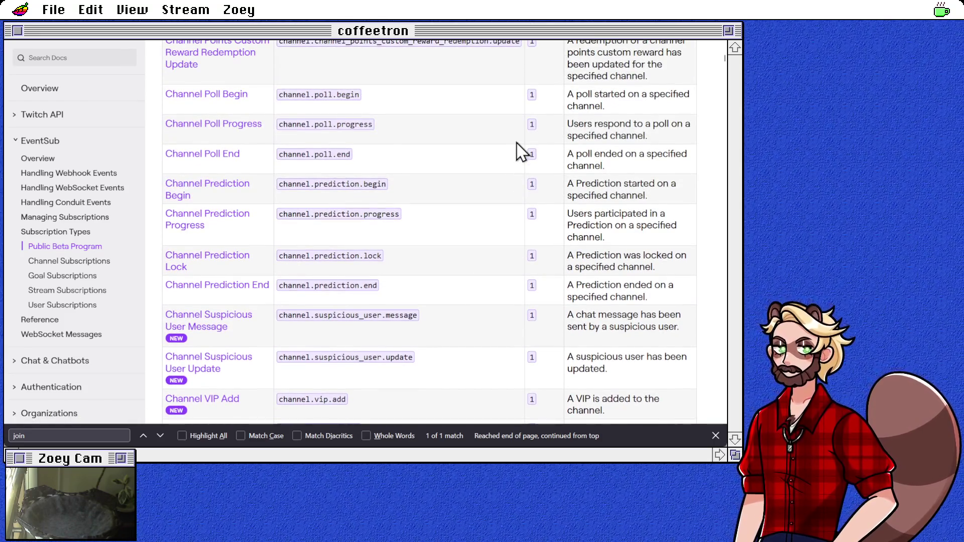
scroll(521, 151, "up", 2)
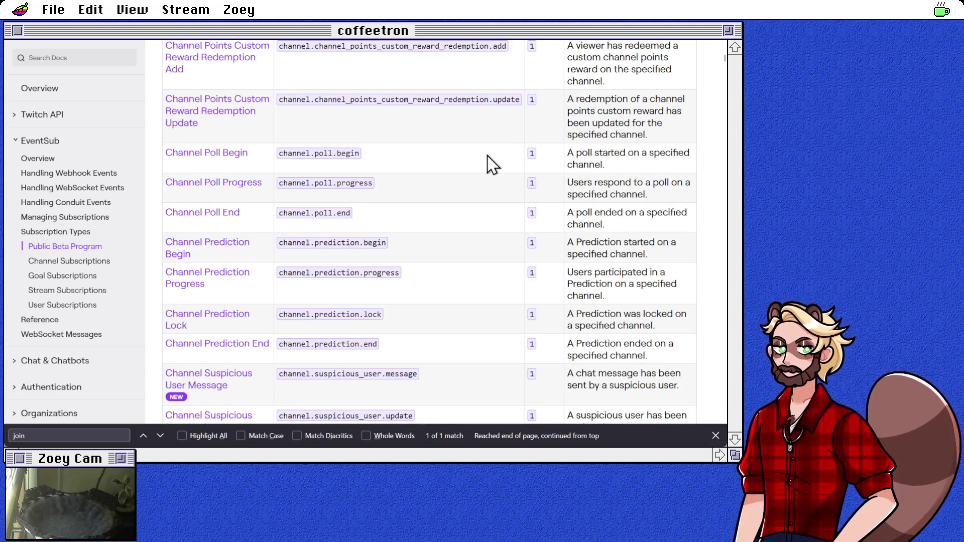
scroll(492, 164, "up", 4)
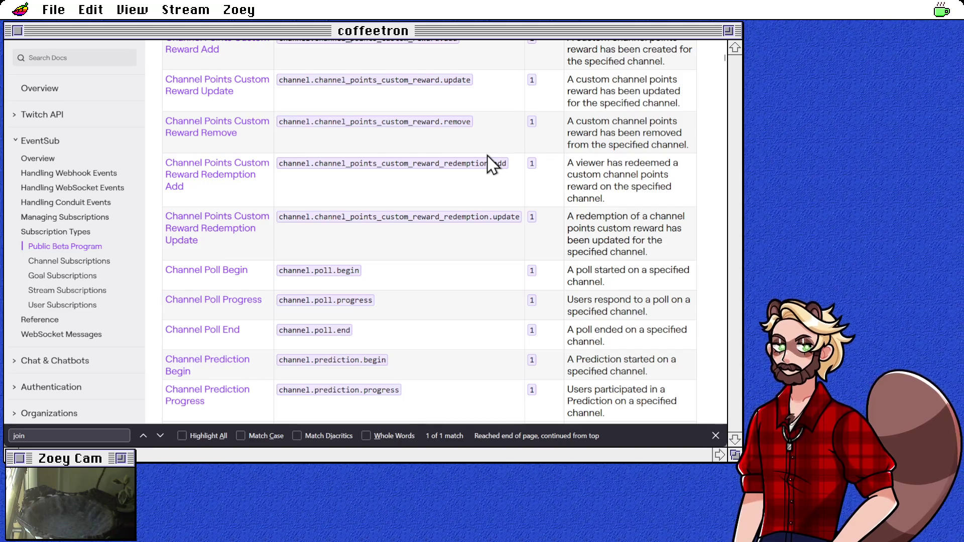
scroll(492, 163, "up", 8)
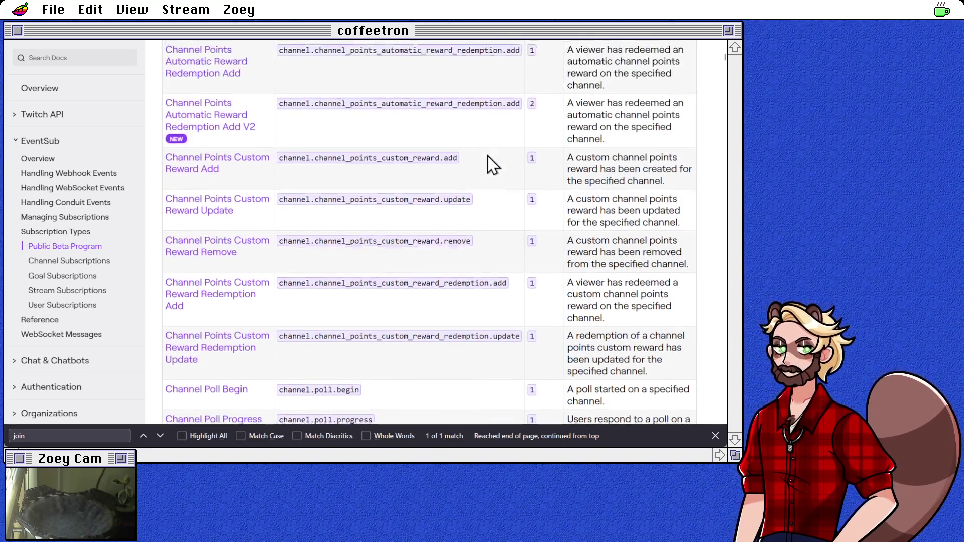
scroll(491, 163, "up", 6)
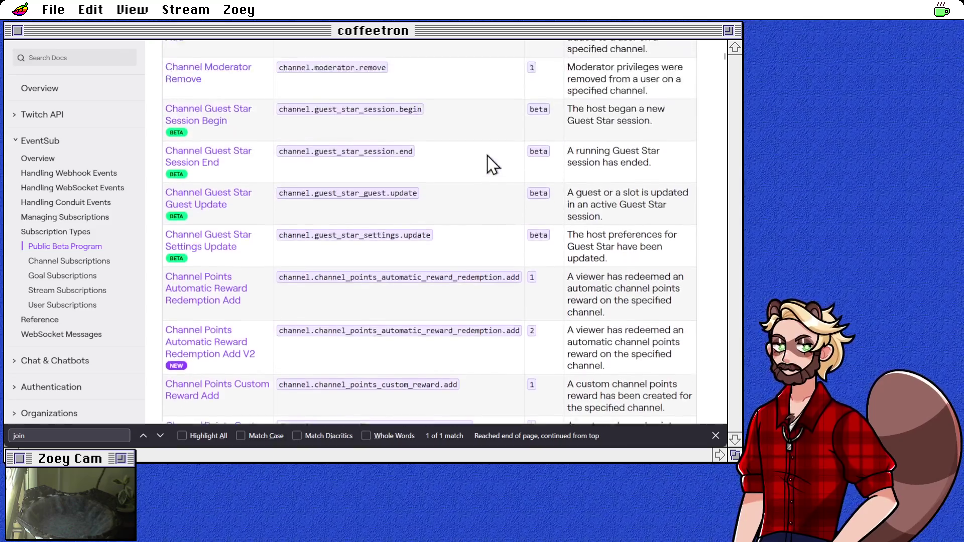
scroll(491, 164, "up", 8)
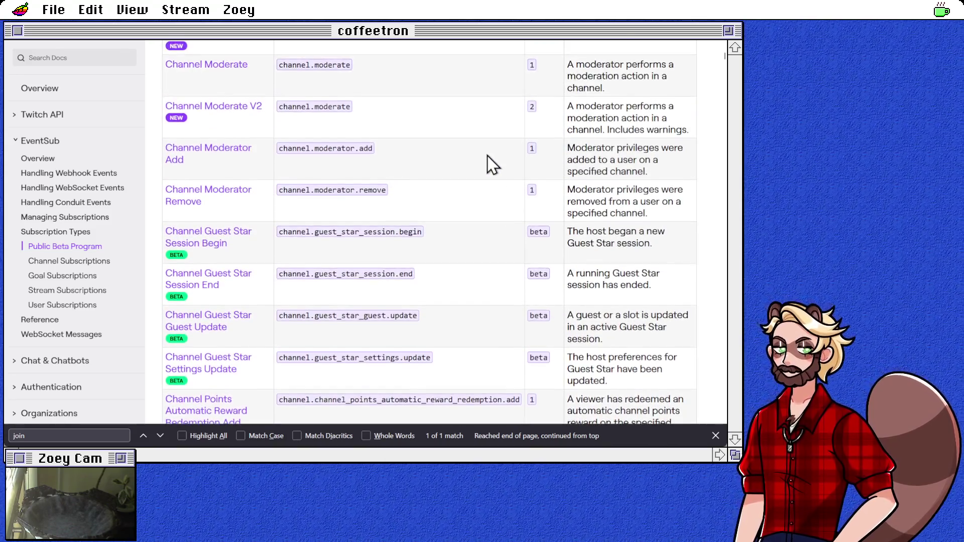
scroll(492, 163, "up", 7)
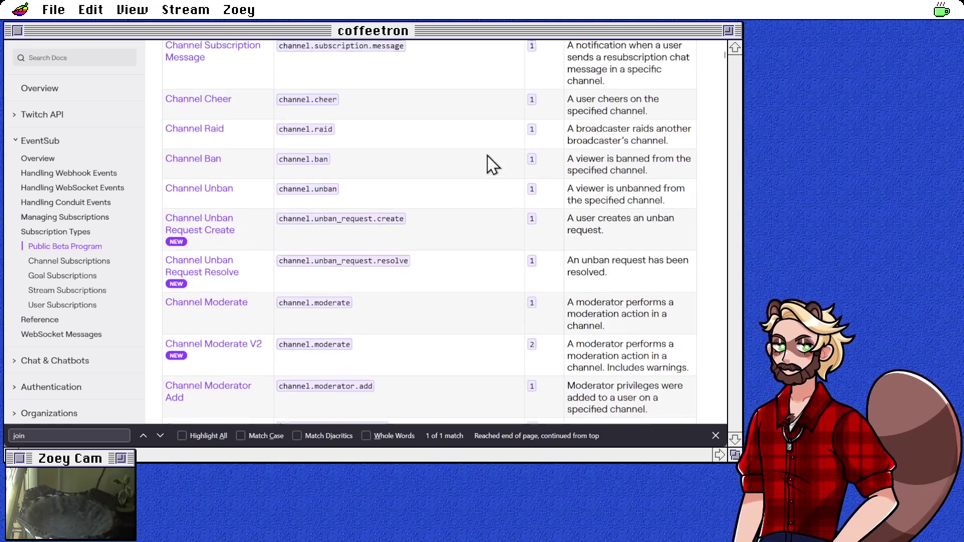
scroll(491, 163, "up", 8)
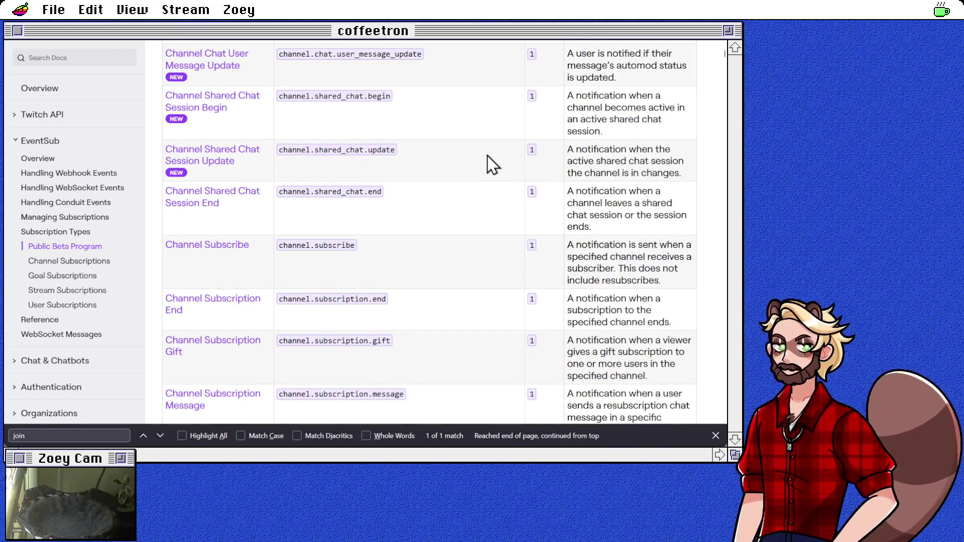
scroll(491, 163, "up", 4)
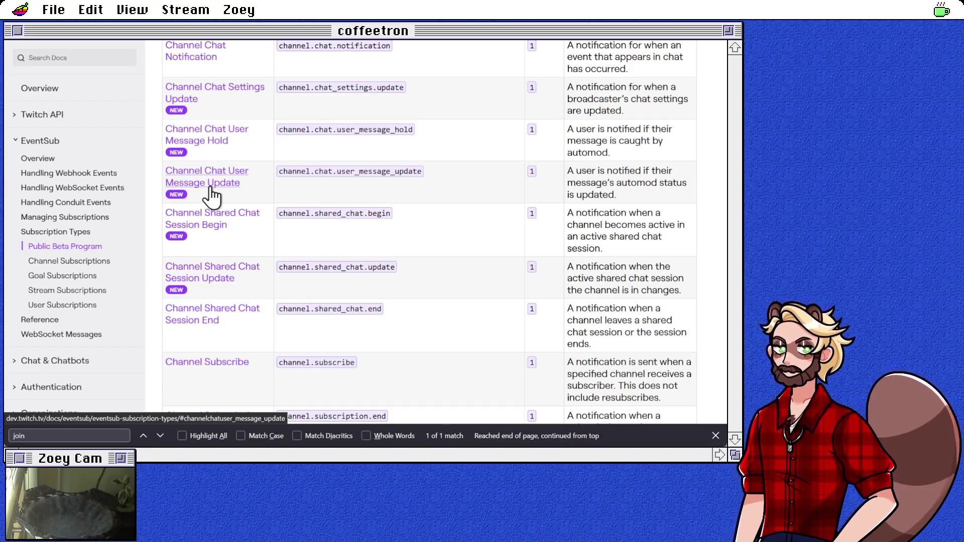
scroll(275, 184, "up", 2)
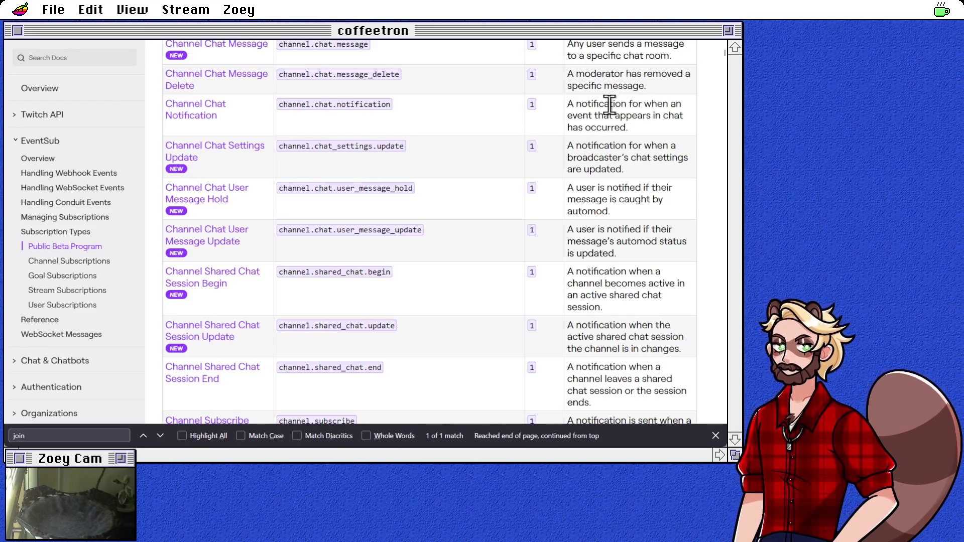
scroll(495, 129, "up", 2)
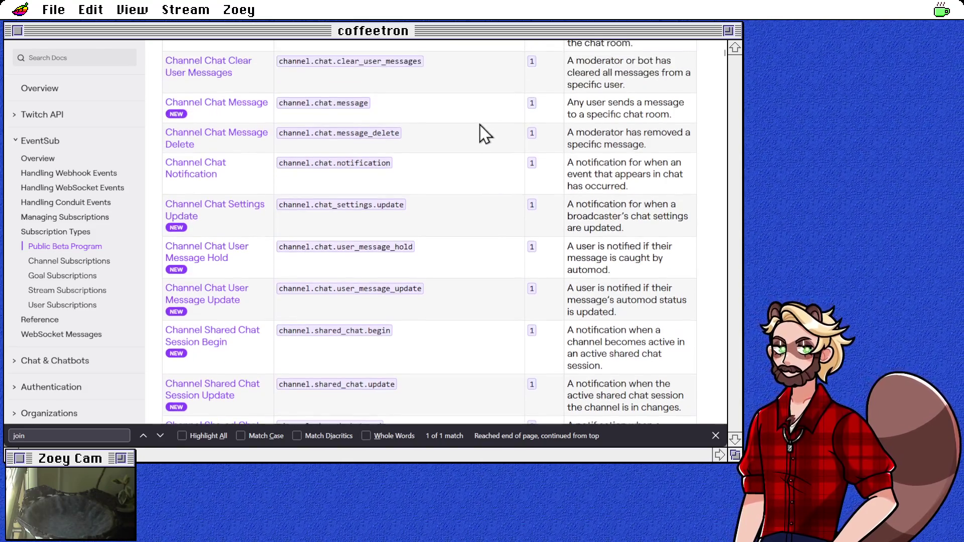
scroll(484, 133, "up", 2)
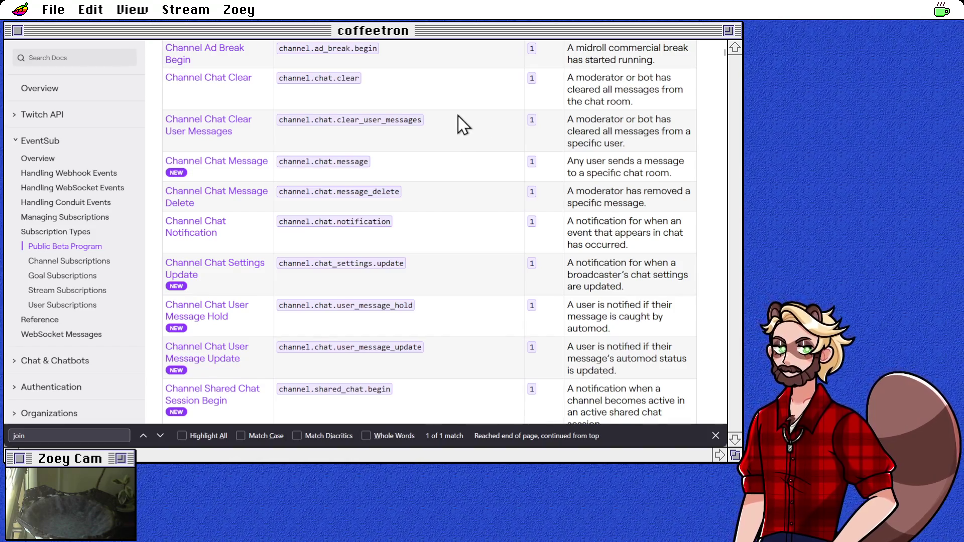
Open the channel.chat.message subscription details and scroll to its example payload
left_click(251, 162)
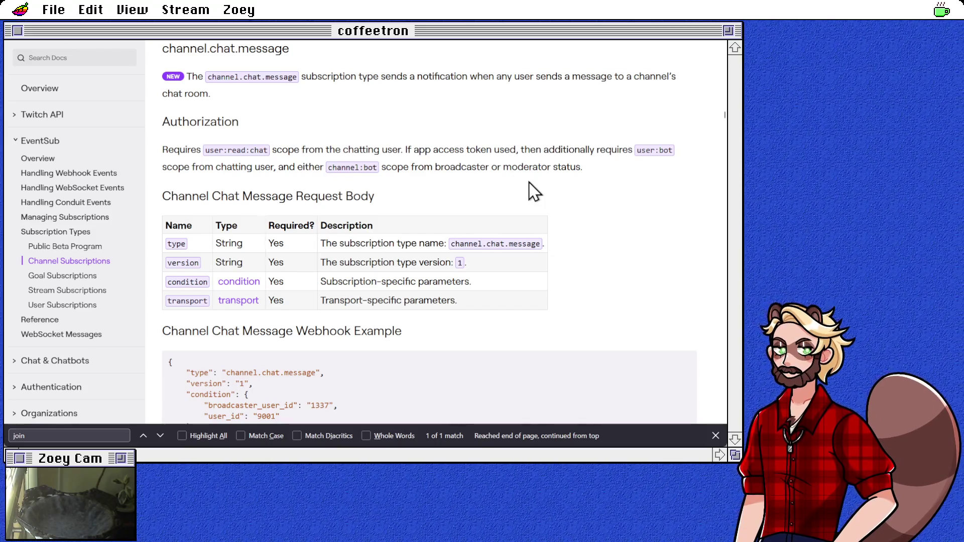
scroll(534, 191, "down", 3)
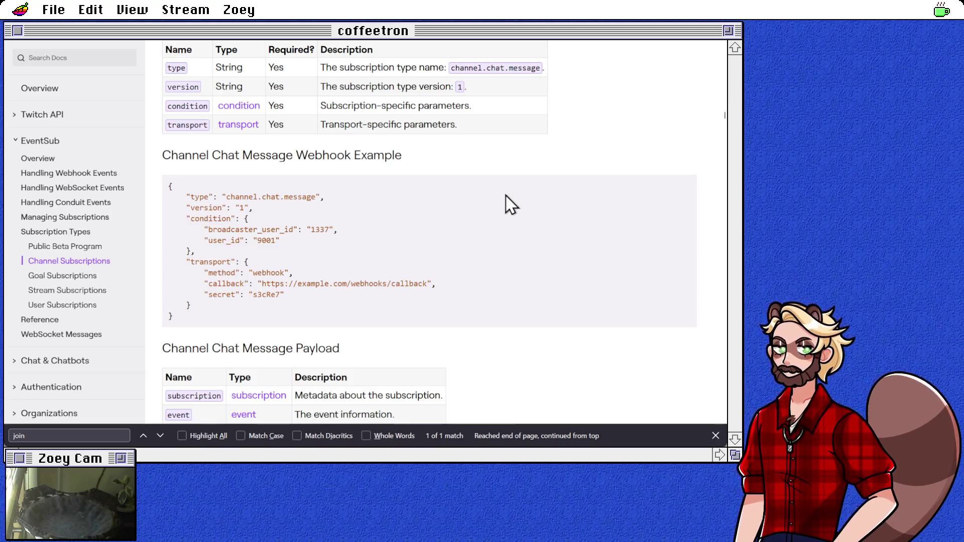
scroll(508, 204, "up", 3)
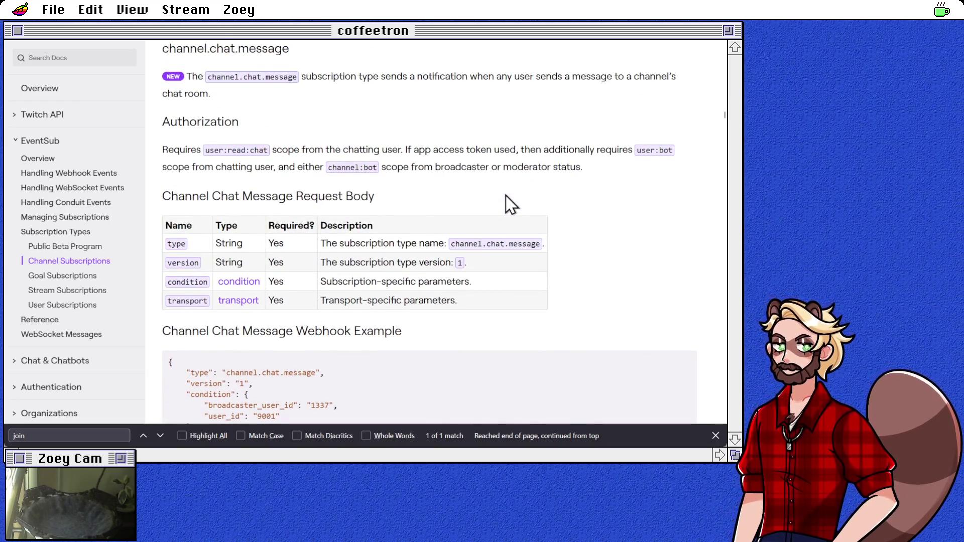
scroll(508, 204, "up", 1)
scroll(509, 203, "down", 3)
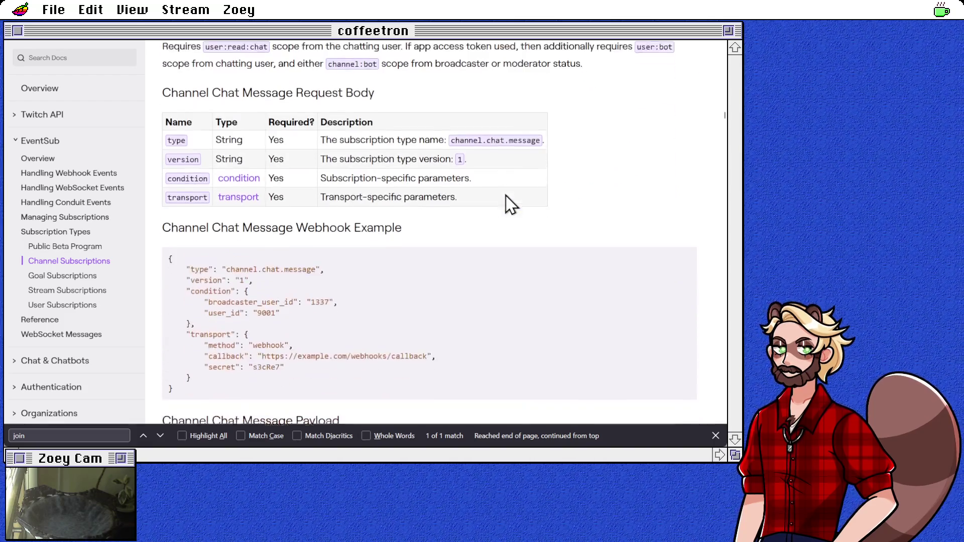
scroll(508, 204, "down", 4)
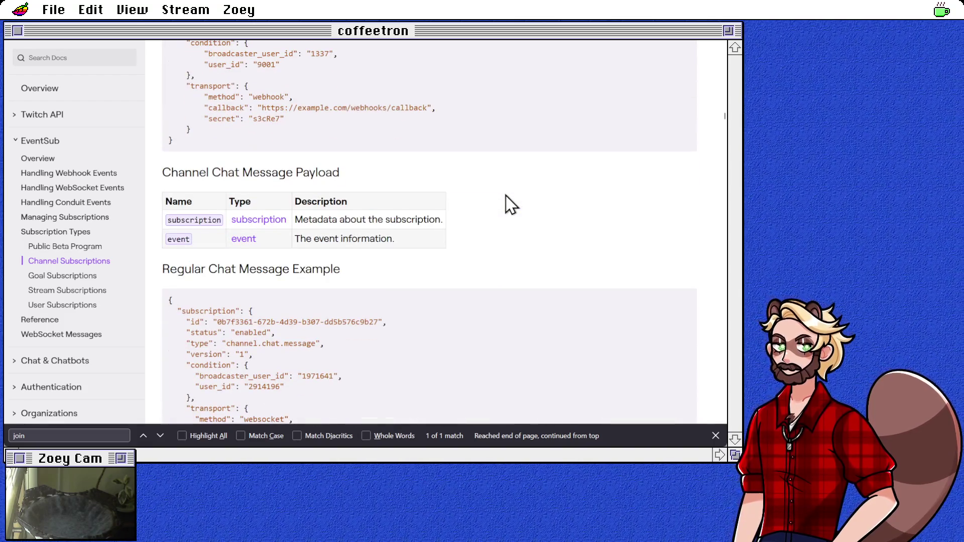
scroll(508, 203, "down", 3)
scroll(508, 204, "down", 3)
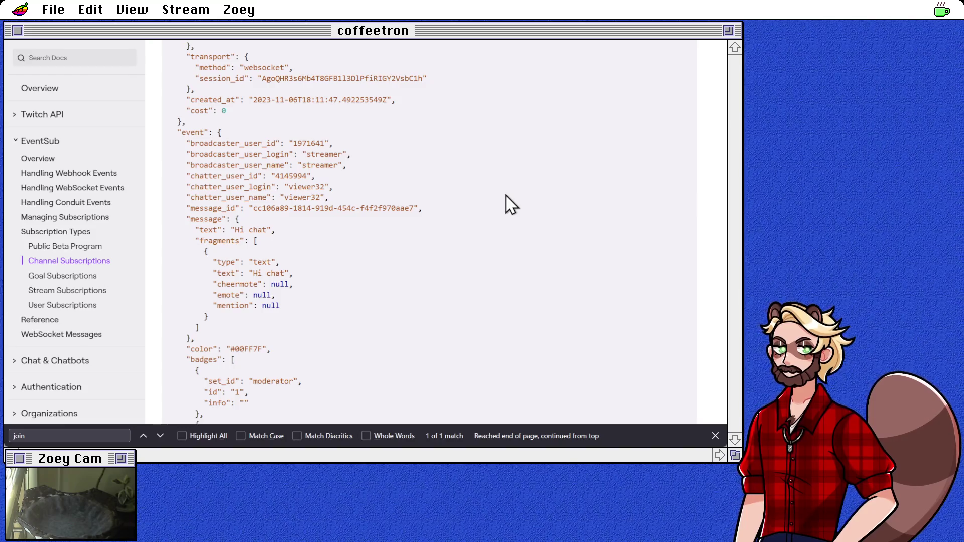
Check the example's chatter_user_id and chatter_user_name fields, then return to Godot
double_click(286, 175)
left_click_drag(286, 175, 294, 197)
double_click(297, 196)
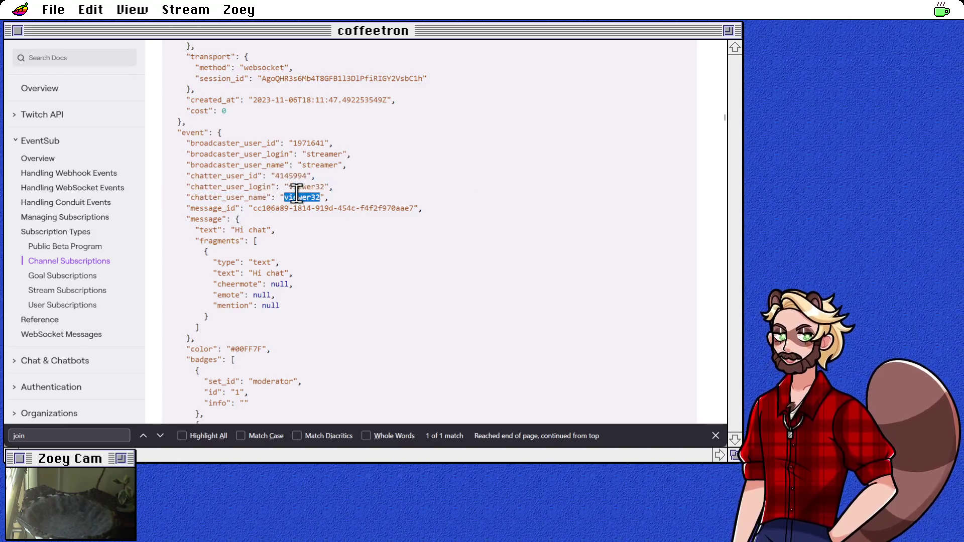
left_click(342, 198)
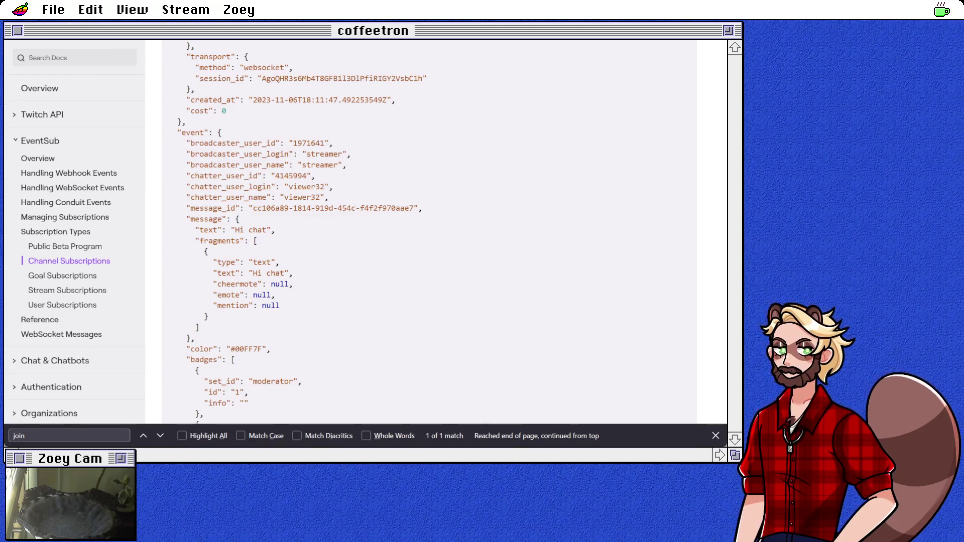
key("alt+Tab")
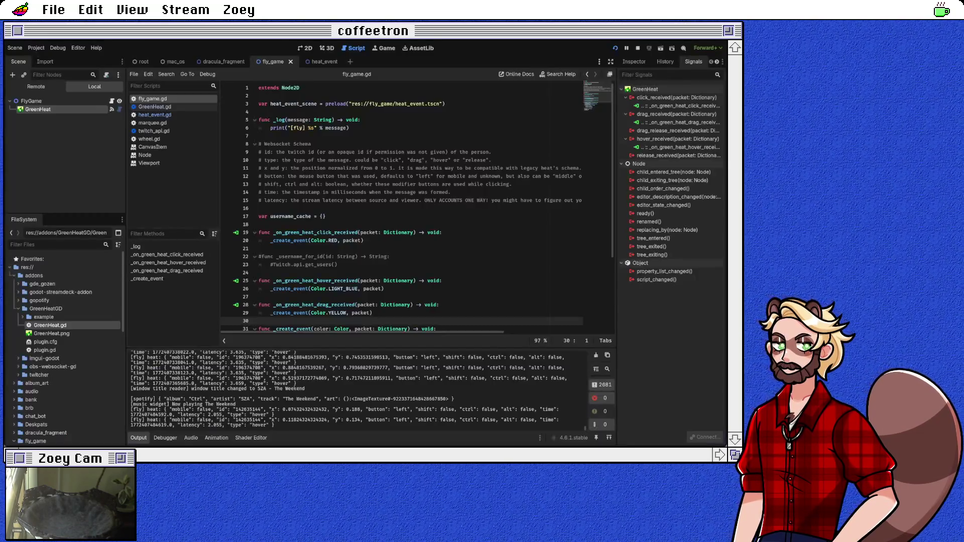
Expand the chat_bot folder in the FileSystem dock and open chat_bot.gd
scroll(65, 347, "down", 3)
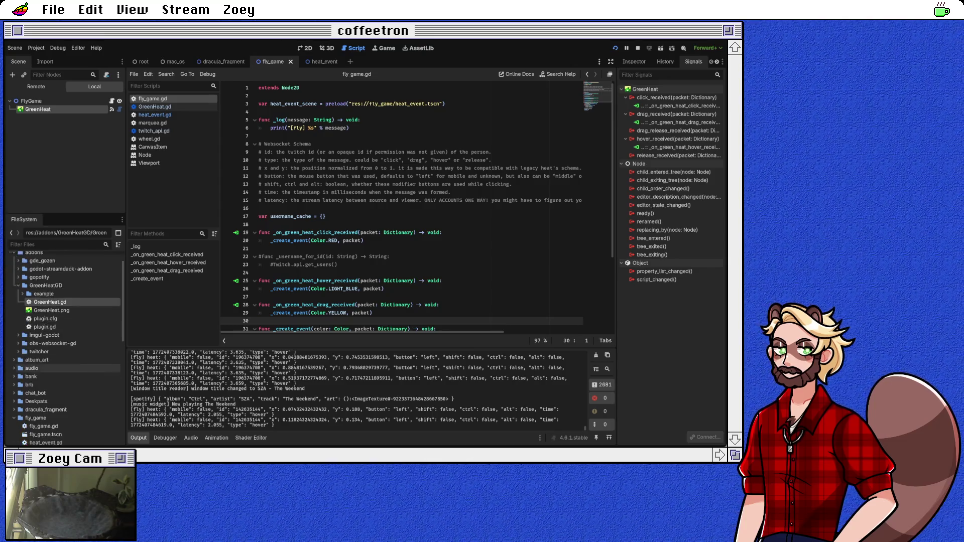
scroll(65, 347, "down", 3)
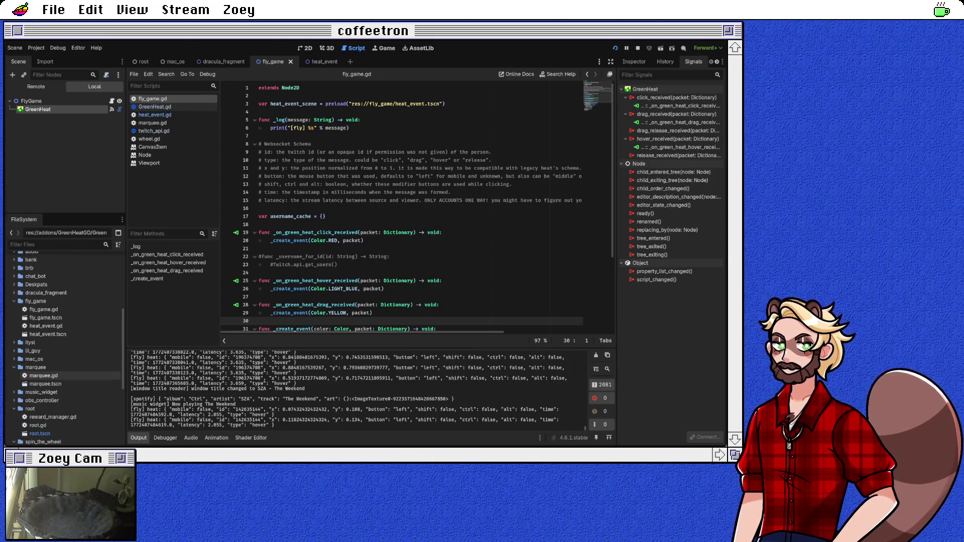
scroll(66, 346, "down", 2)
scroll(65, 347, "up", 4)
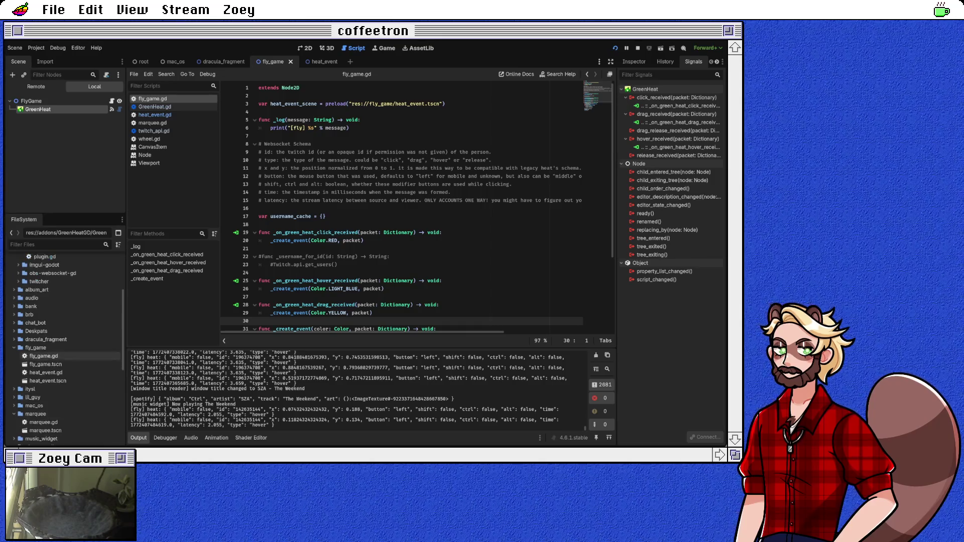
left_click(14, 323)
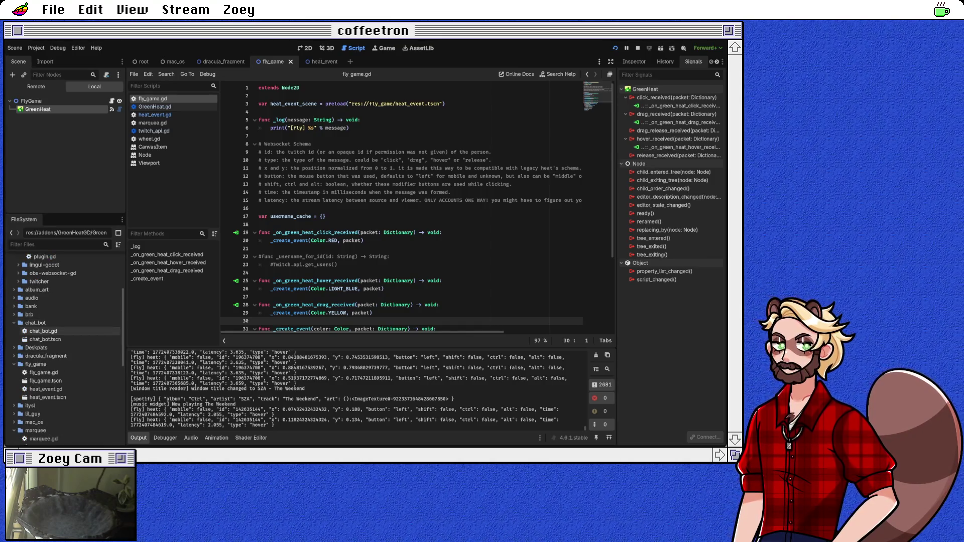
double_click(43, 331)
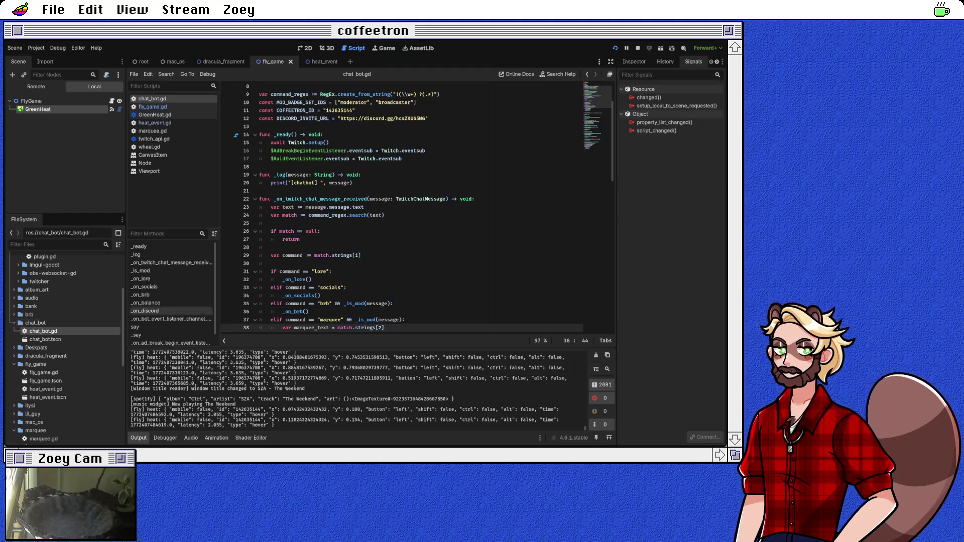
Add a blank line after the command_regex.search line in the chat message handler
scroll(417, 206, "down", 1)
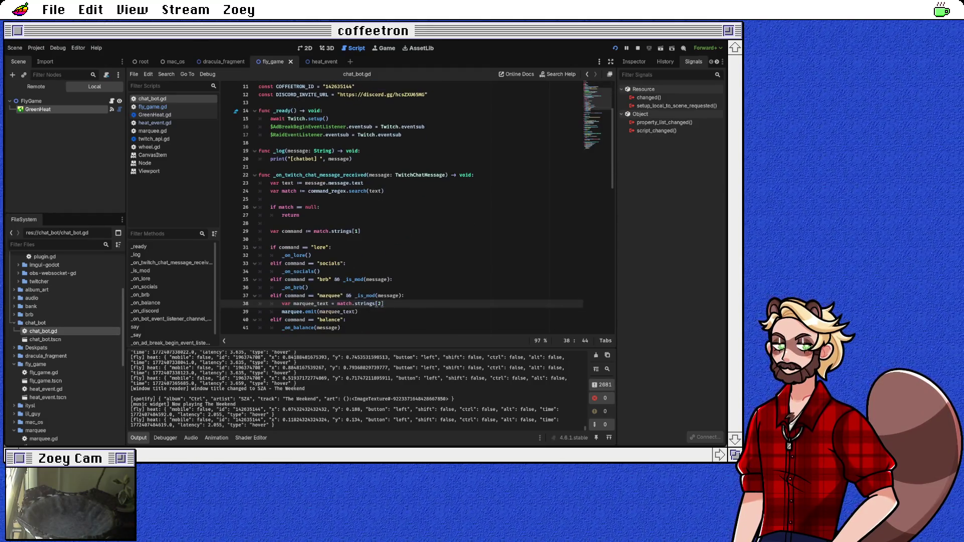
left_click(317, 175)
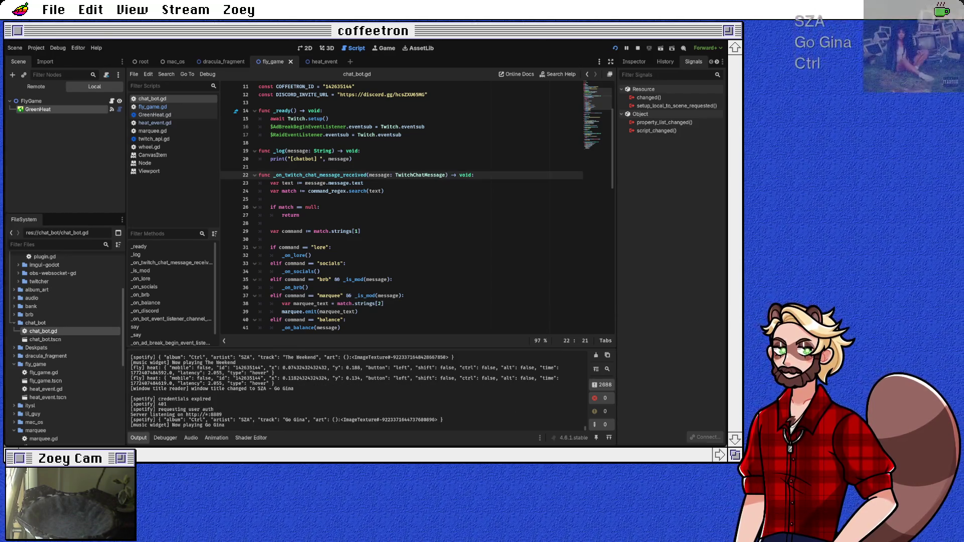
left_click(328, 190)
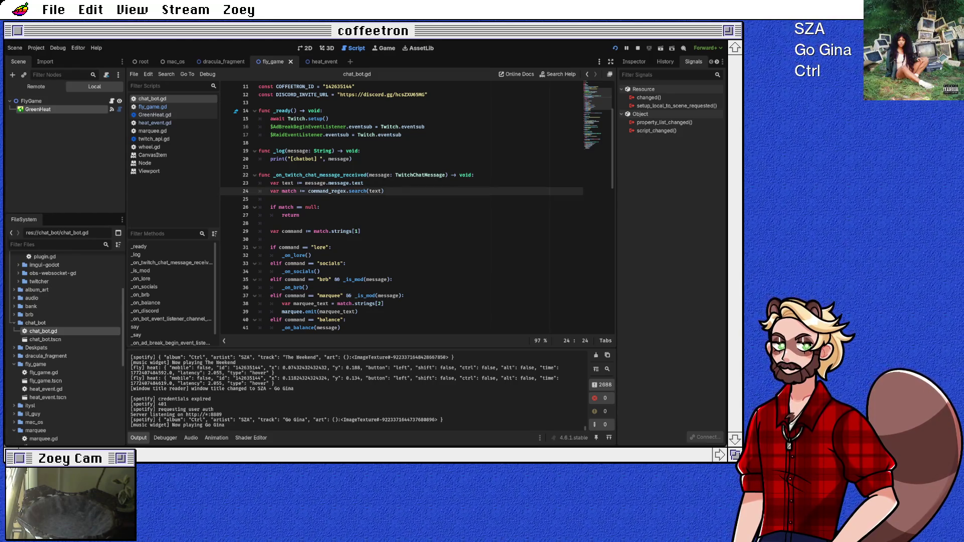
scroll(417, 208, "up", 2)
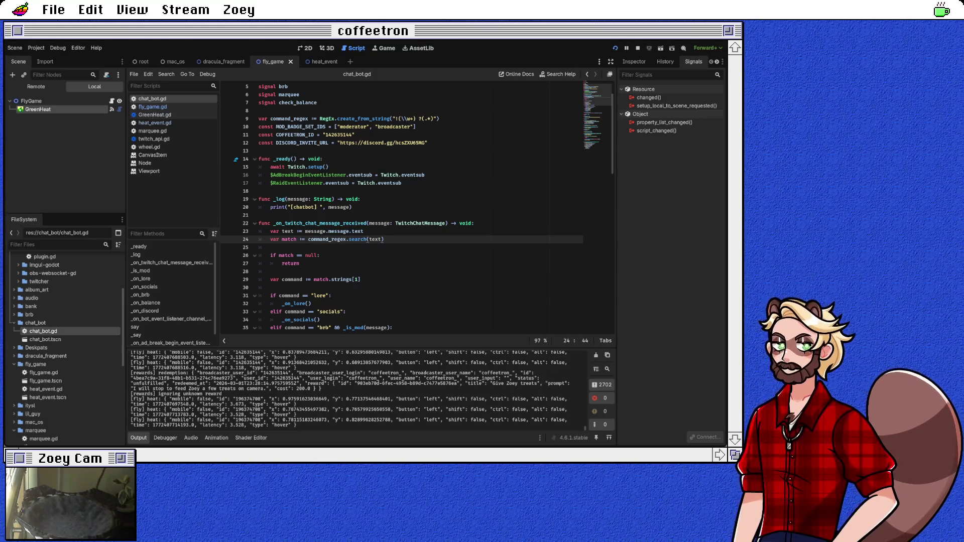
key("Return")
key("Return")
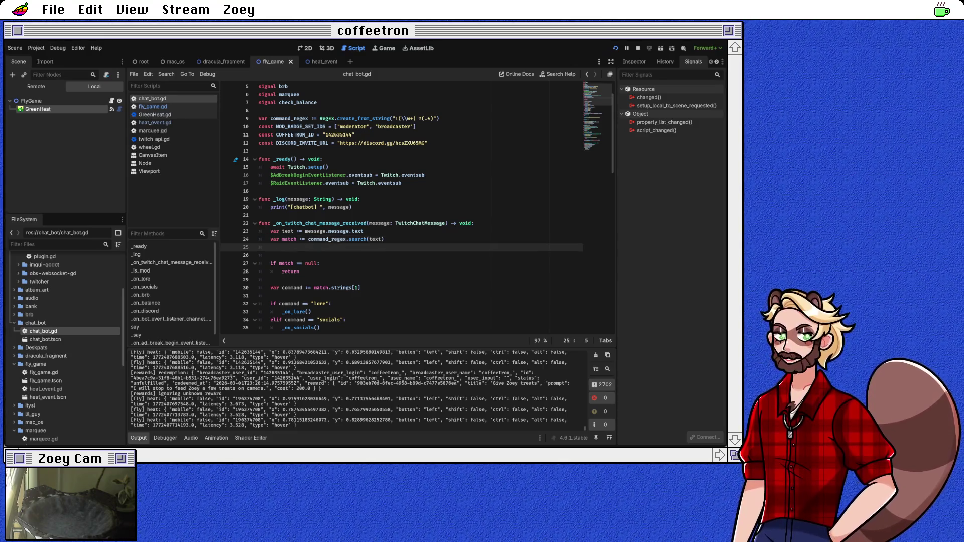
Insert a Twitch.api.get_users call and inspect its definition in twitch_api.gd
type("Twitch.api.")
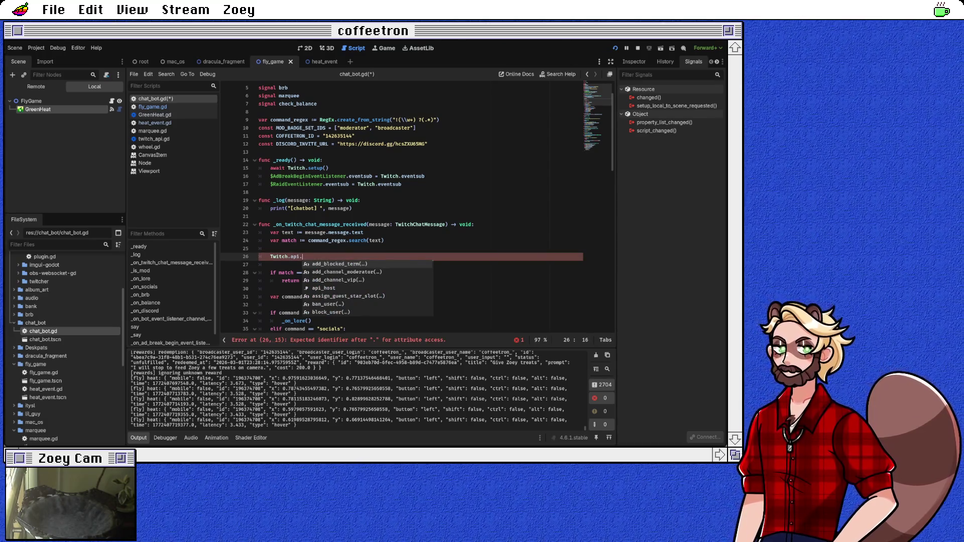
type("user")
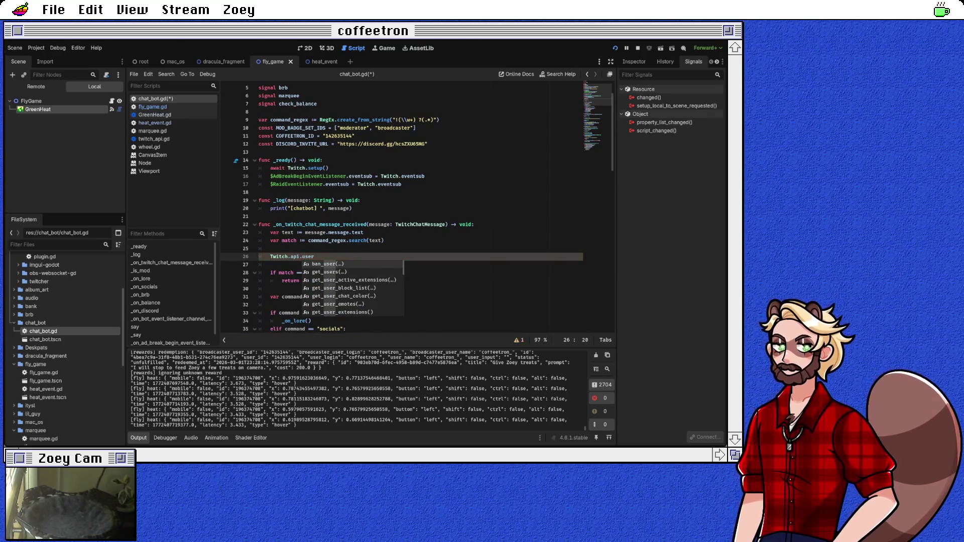
key("Down")
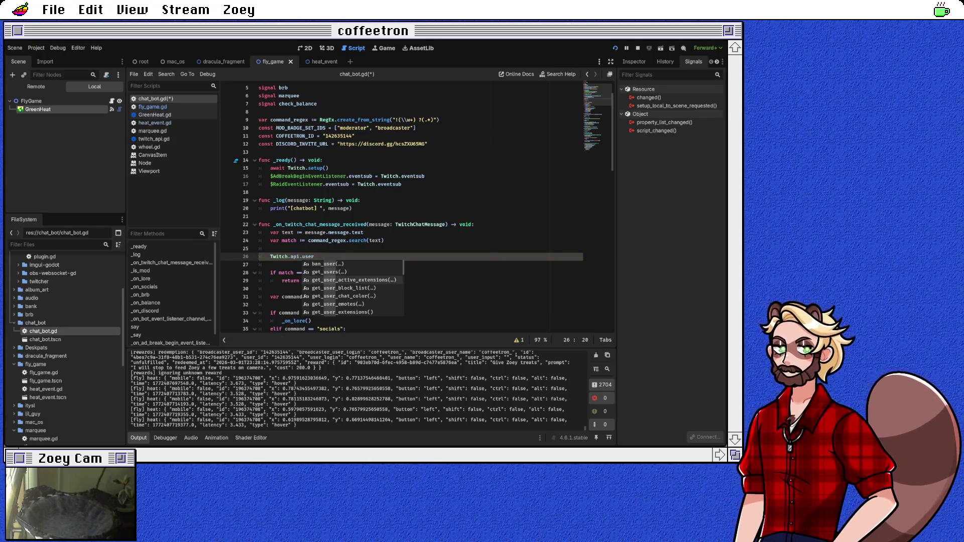
key("Down")
key("Down")
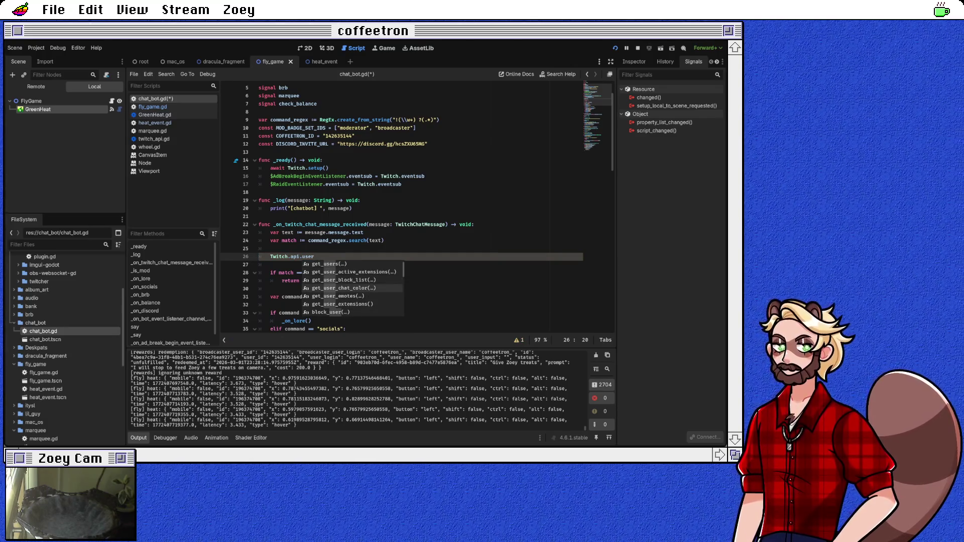
key("Down")
key("Down")
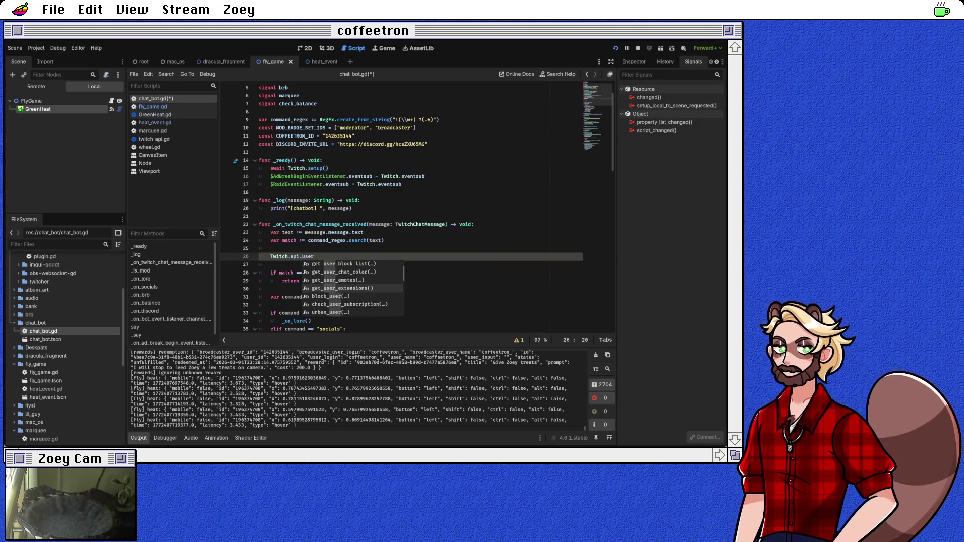
key("Up")
key("Up")
key("Up")
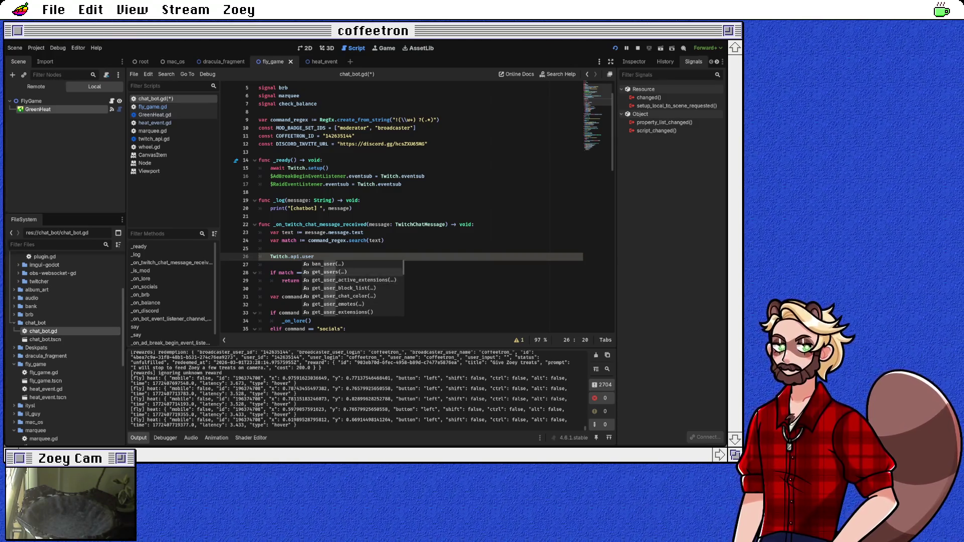
key("Return")
left_click(315, 256, "ctrl")
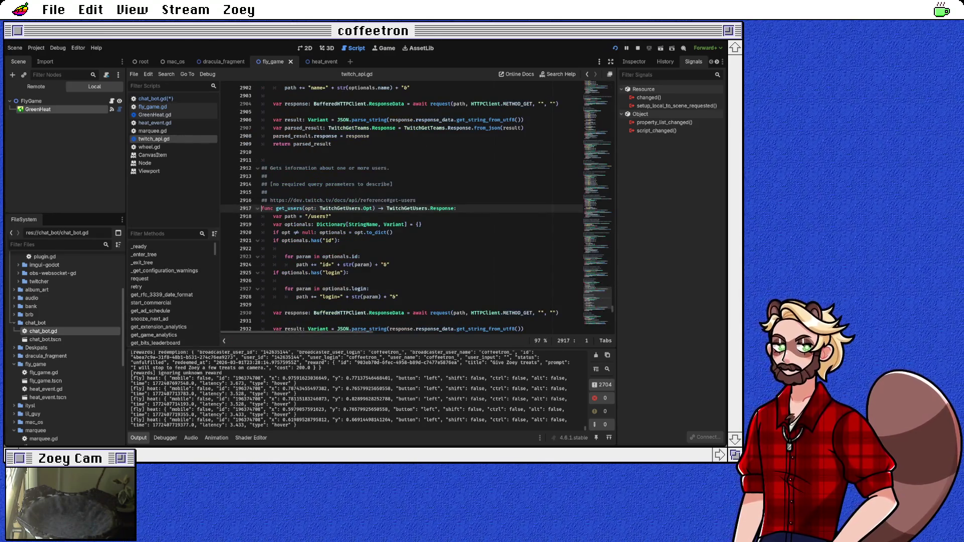
scroll(402, 208, "down", 3)
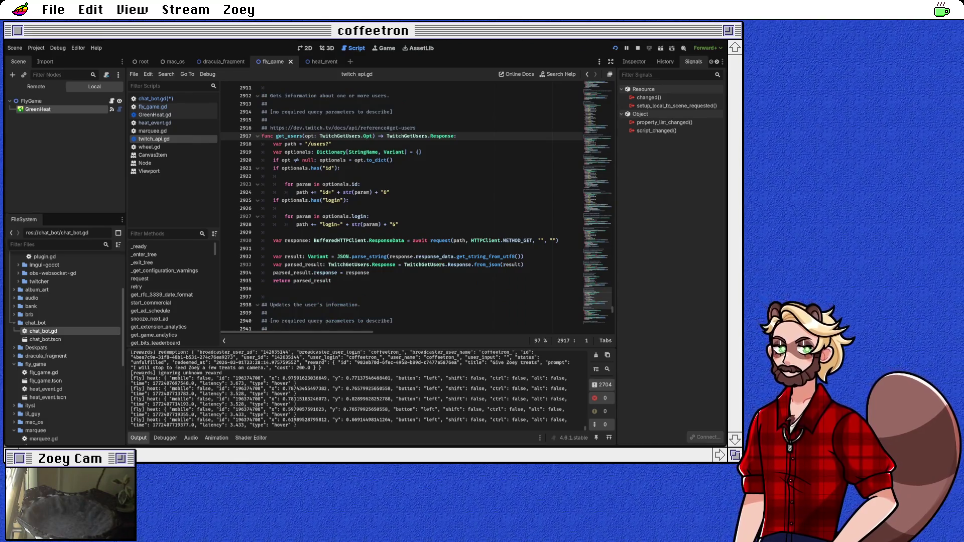
scroll(401, 208, "down", 2)
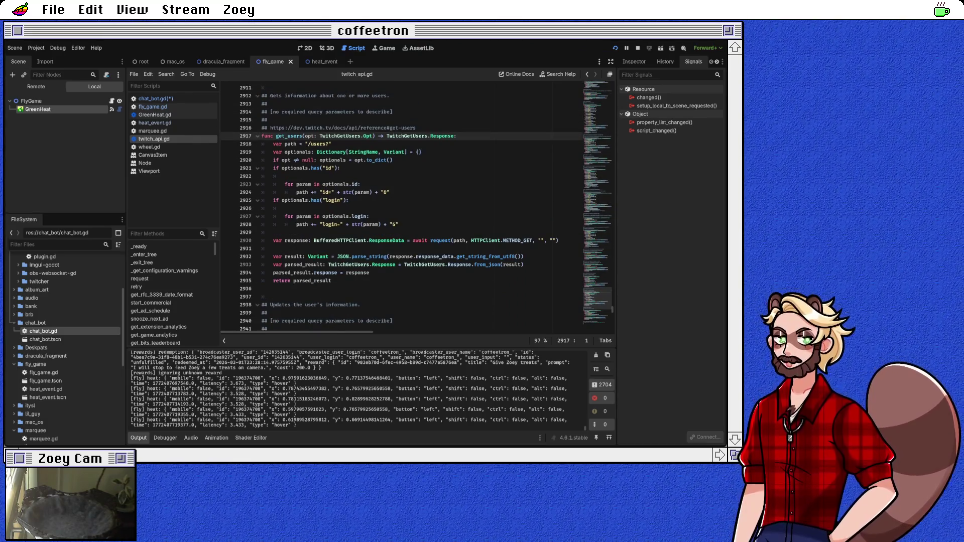
scroll(416, 205, "down", 2)
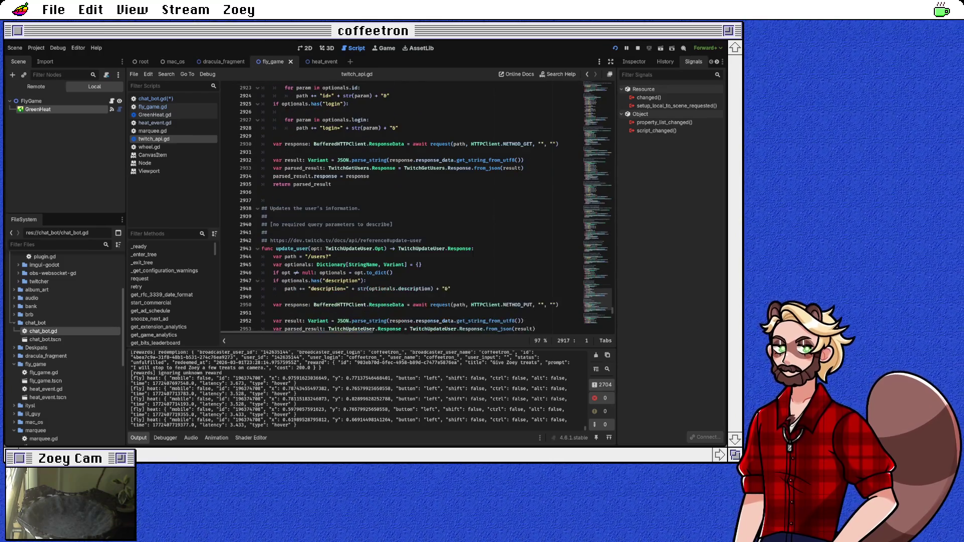
left_click(587, 74)
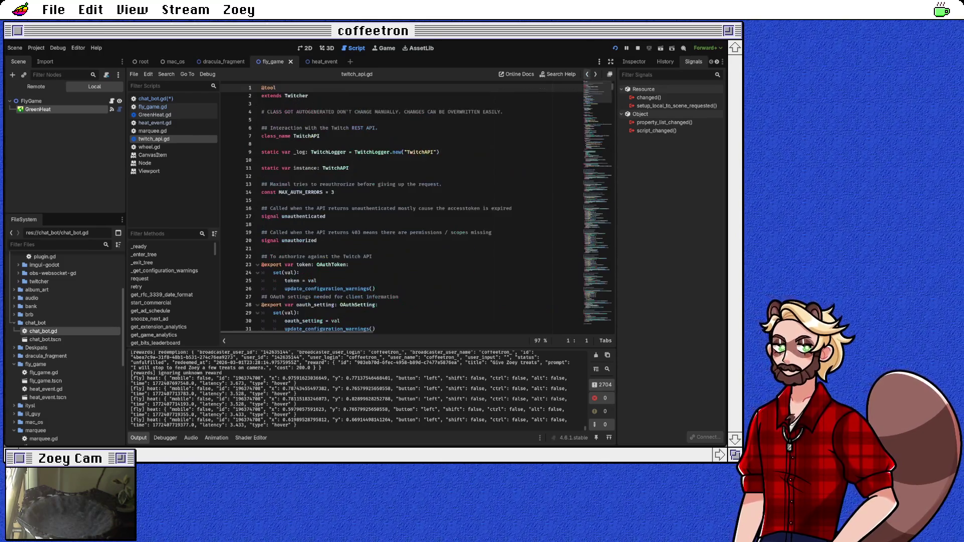
left_click(587, 74)
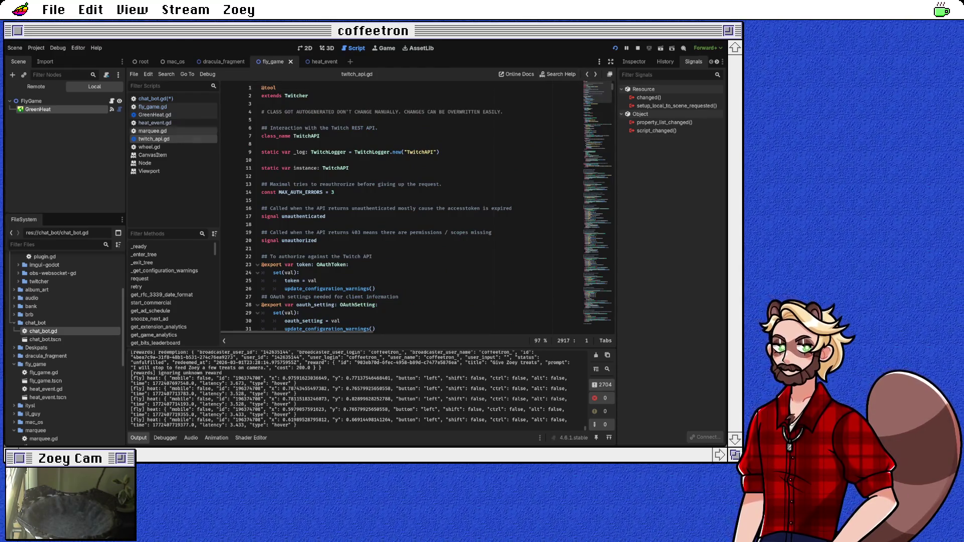
Replace the call with Twitch.api.get_chatters and inspect the get_chatters definition
left_click(155, 99)
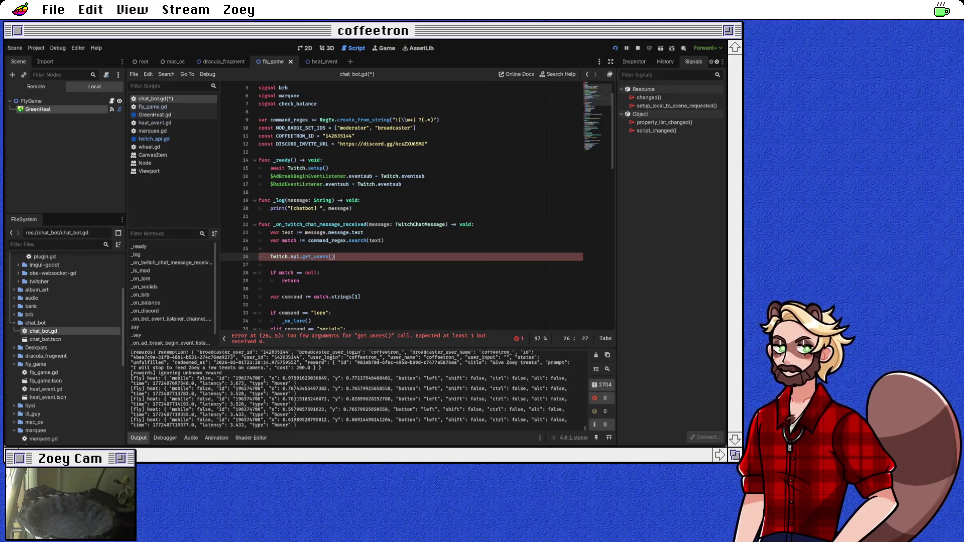
key("BackSpace")
key("BackSpace")
key("BackSpace")
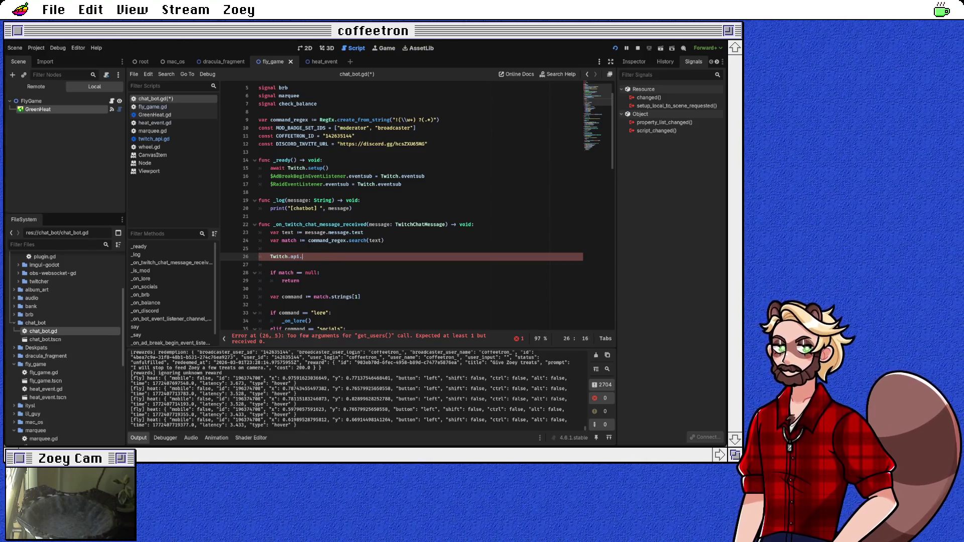
type("chat")
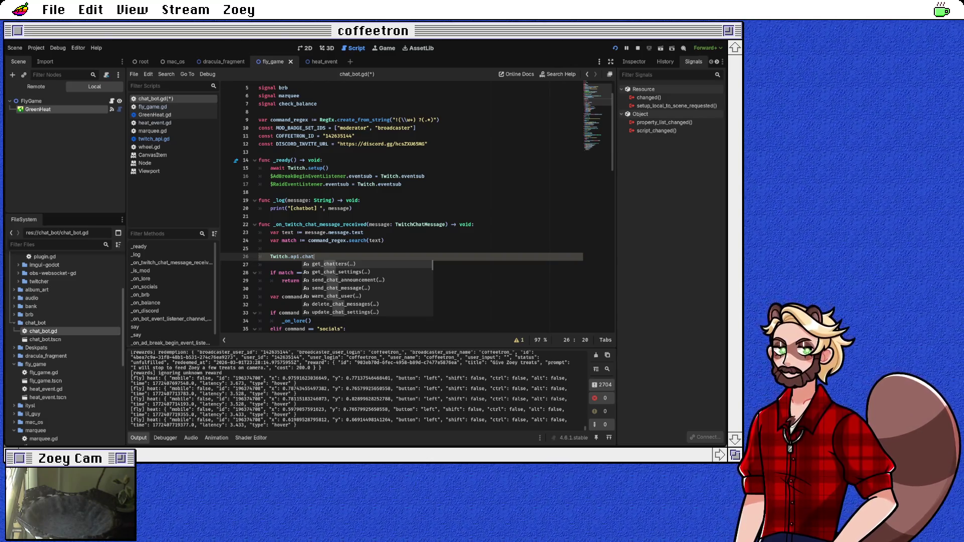
key("Return")
left_click(329, 257, "ctrl")
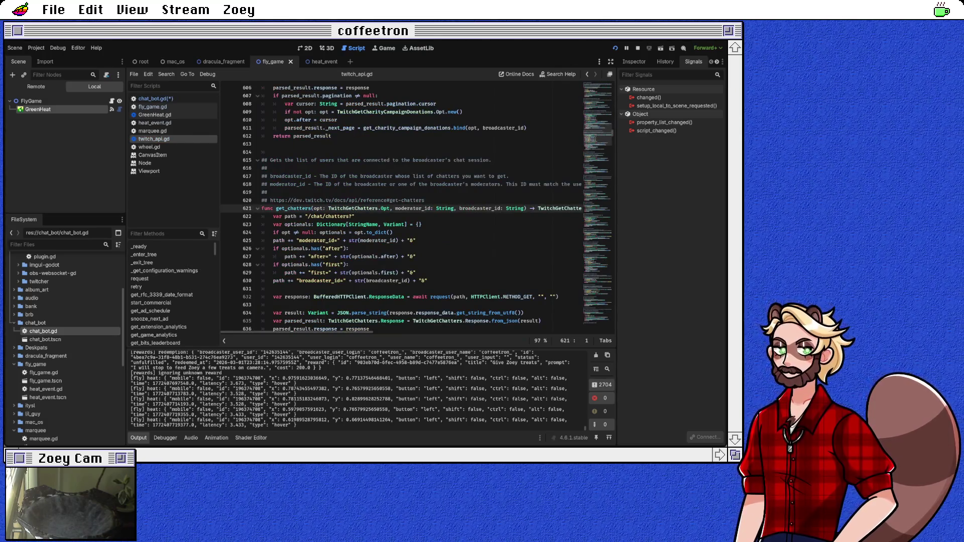
scroll(402, 205, "down", 2)
scroll(401, 206, "down", 2)
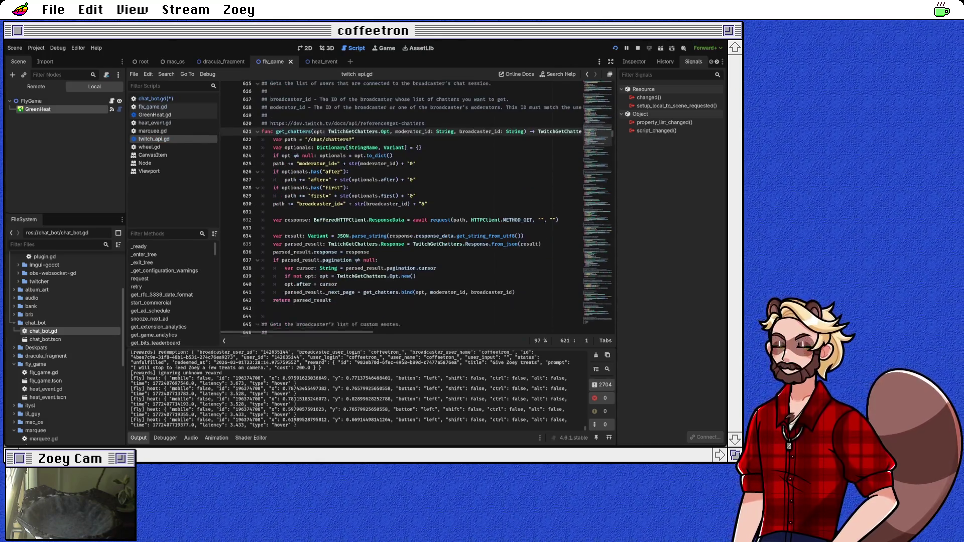
scroll(416, 206, "up", 1)
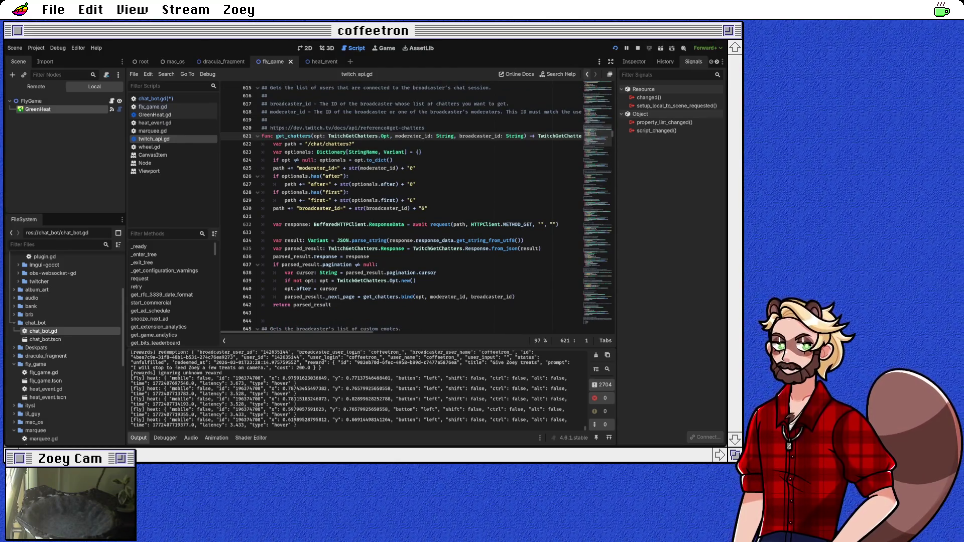
left_click(587, 74)
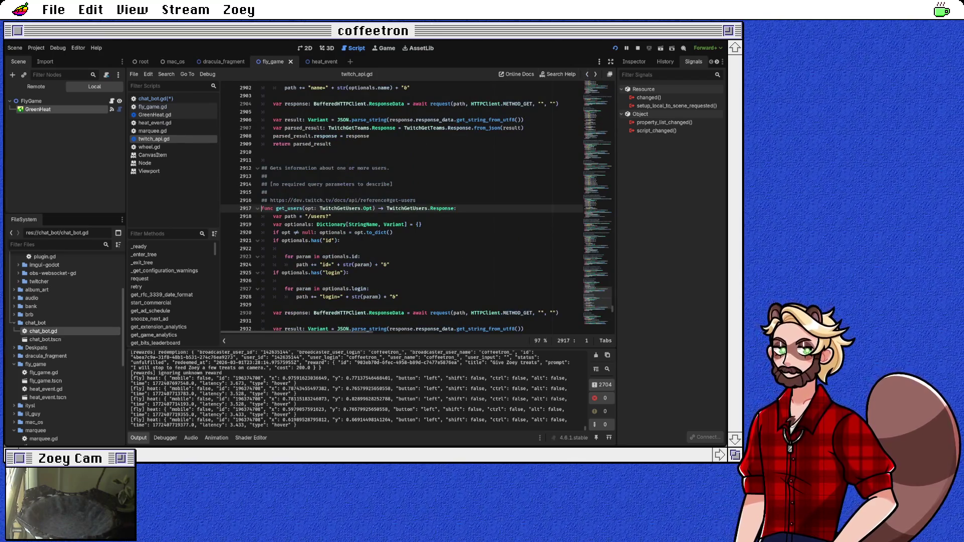
left_click(153, 98)
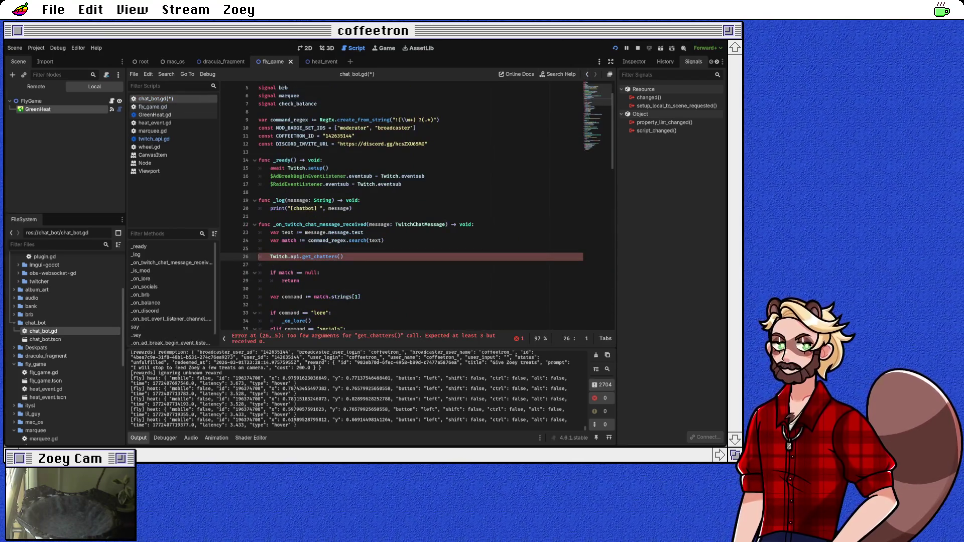
Declare 'var username_cache = {}' on a new line after the constants
left_click(261, 152)
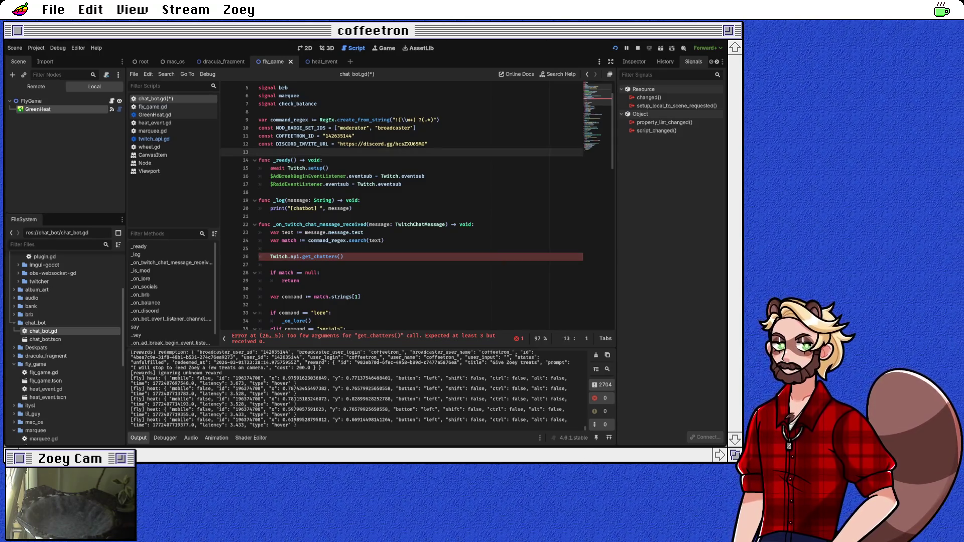
key("Return")
type("var usern")
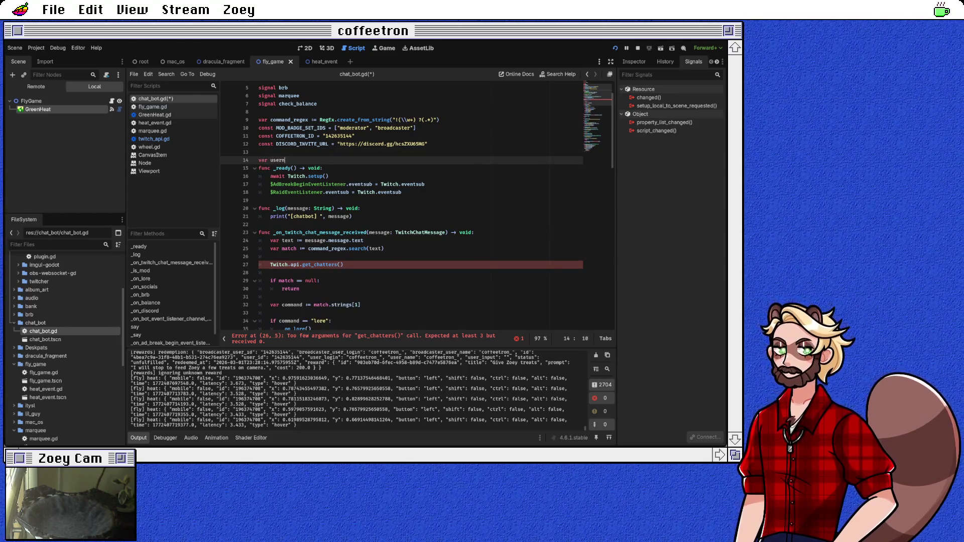
type("ame_cache = {}")
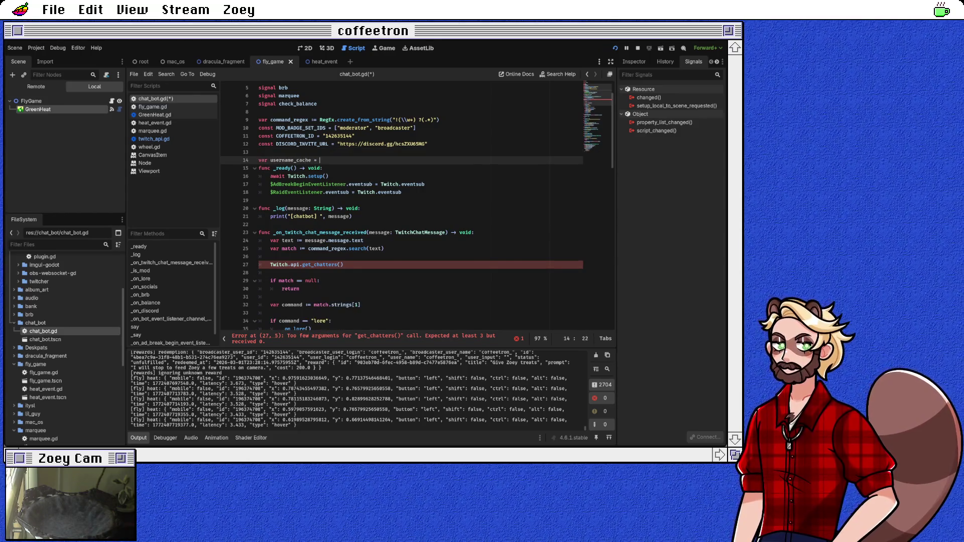
Add a blank line after the username_cache declaration and delete the get_chatters call on line 28
left_click(258, 168)
key("Return")
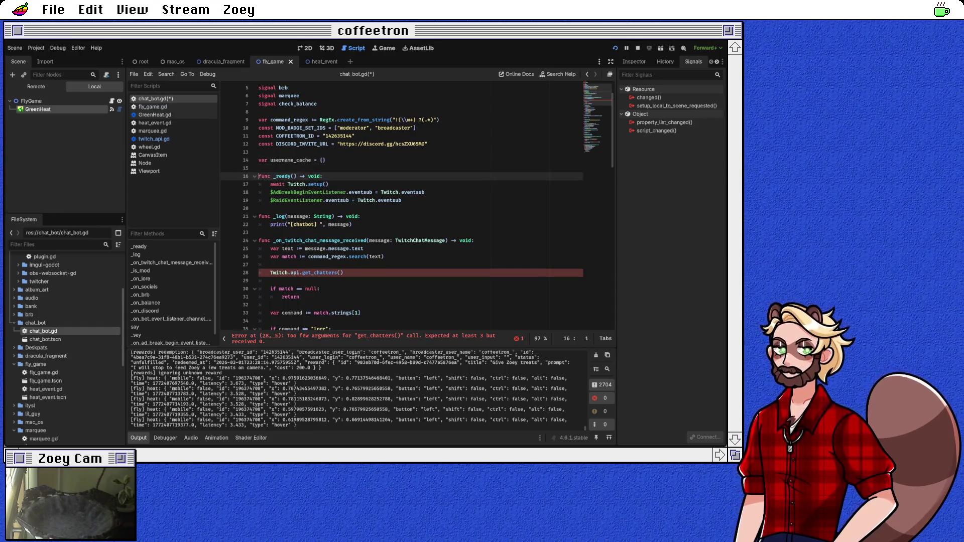
left_click_drag(270, 273, 343, 273)
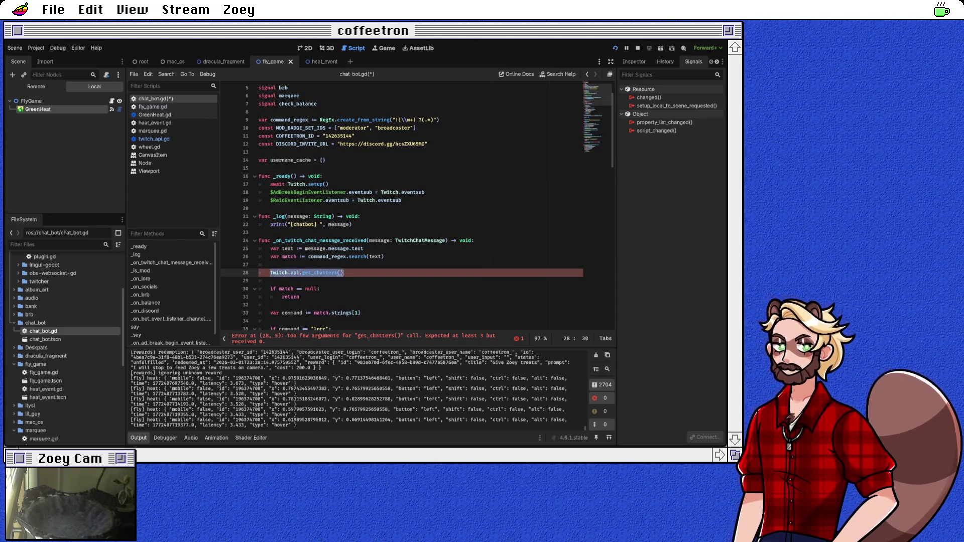
key("BackSpace")
Write username_cache[message.chatter_user_id] = message.chatter_user_name in the chat handler
type("user")
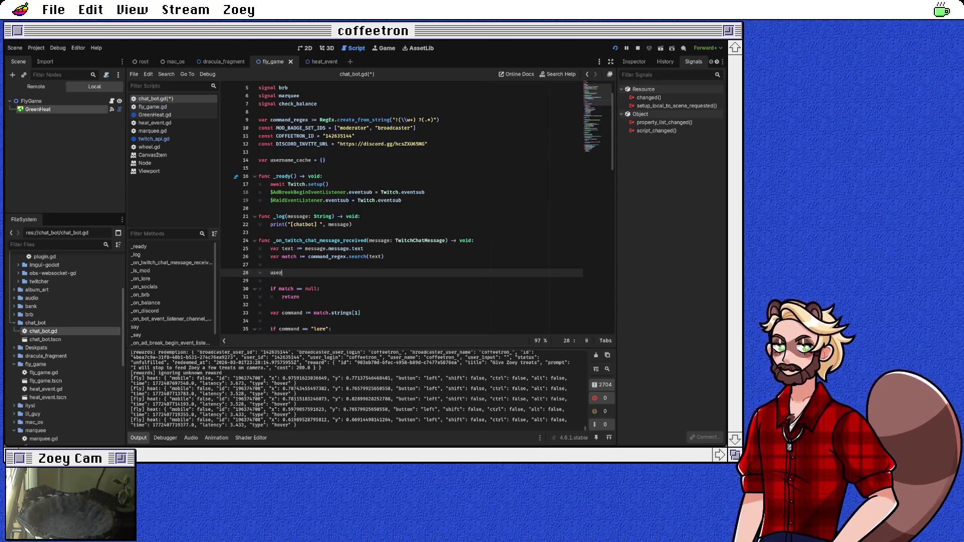
type("name_ca")
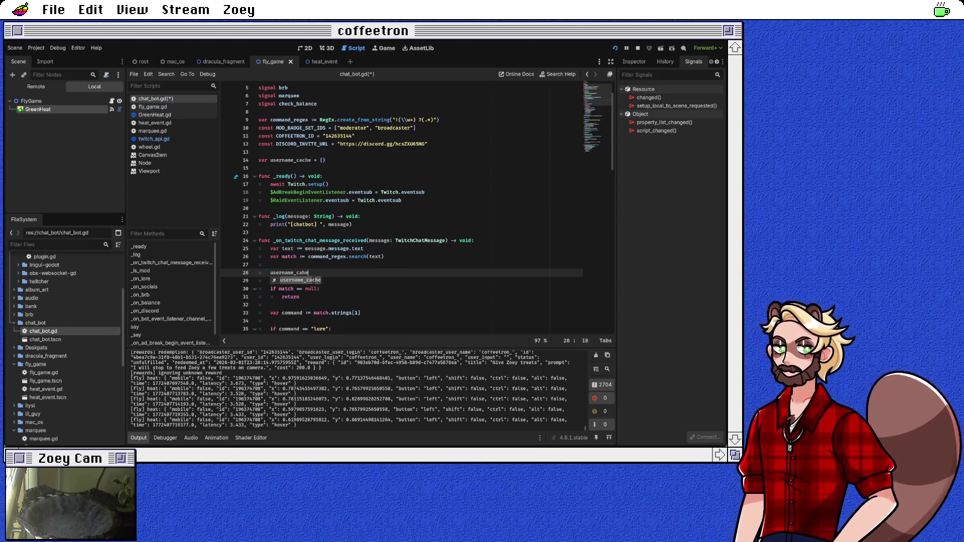
key("Return")
type("[")
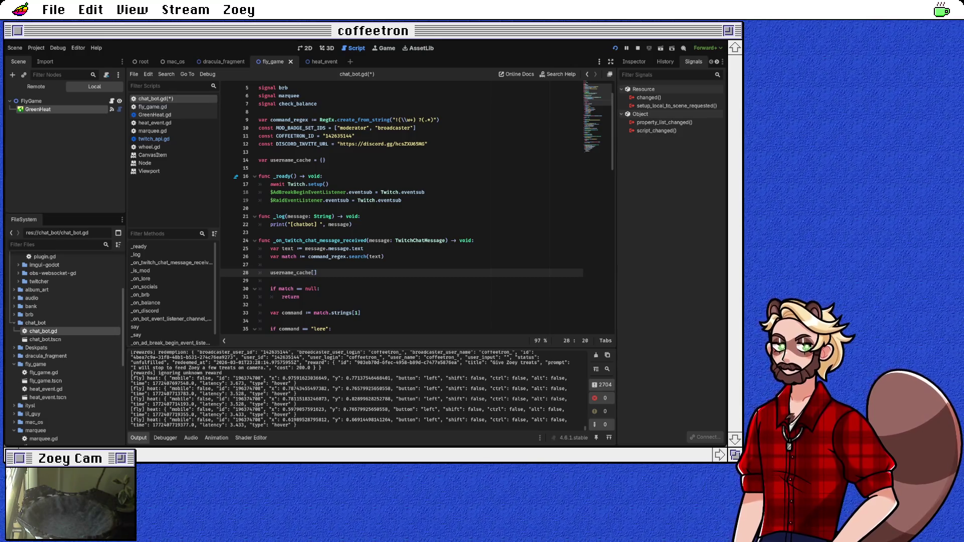
scroll(415, 208, "down", 2)
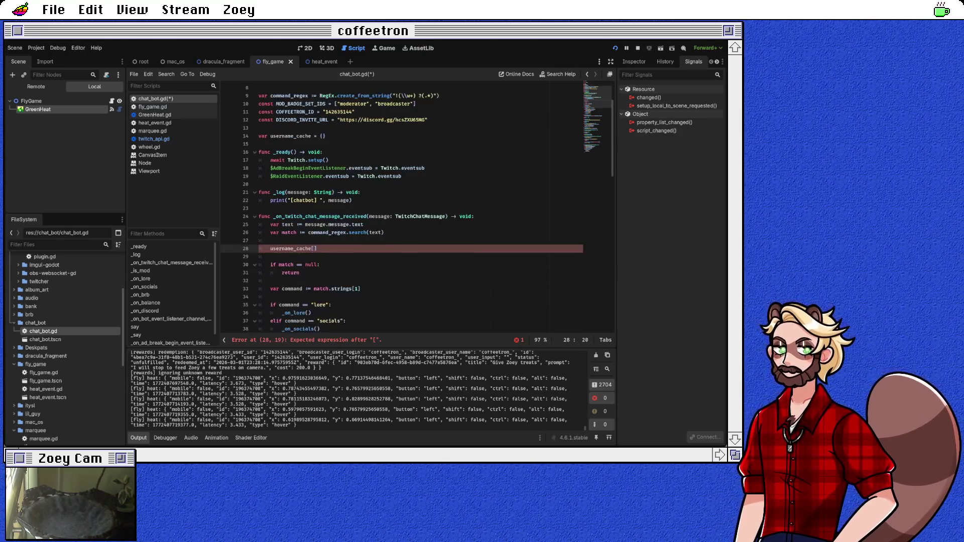
type("message.")
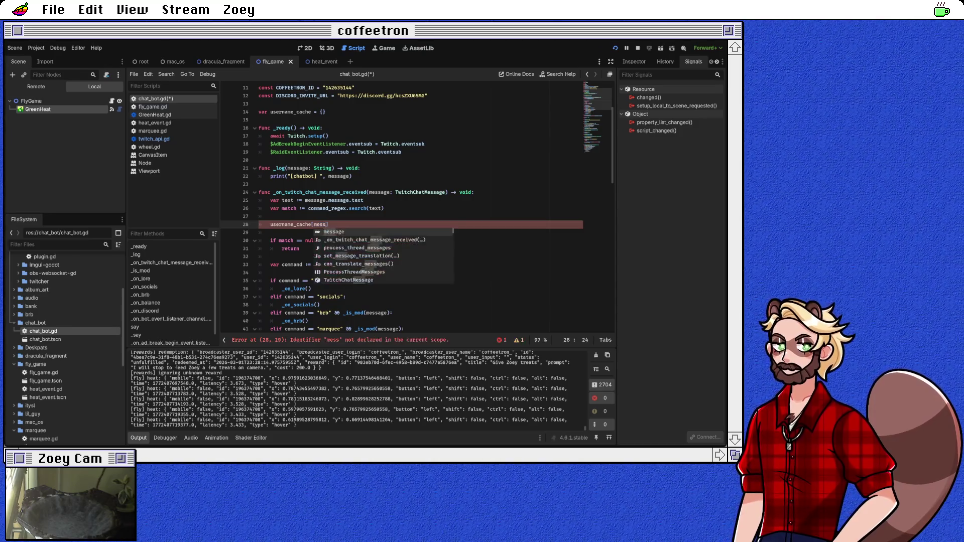
type("id")
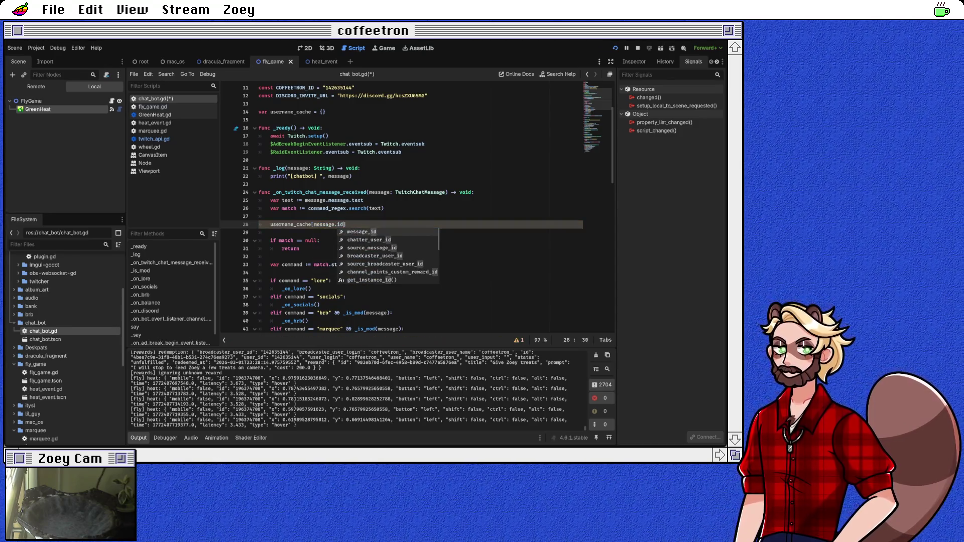
key("Down")
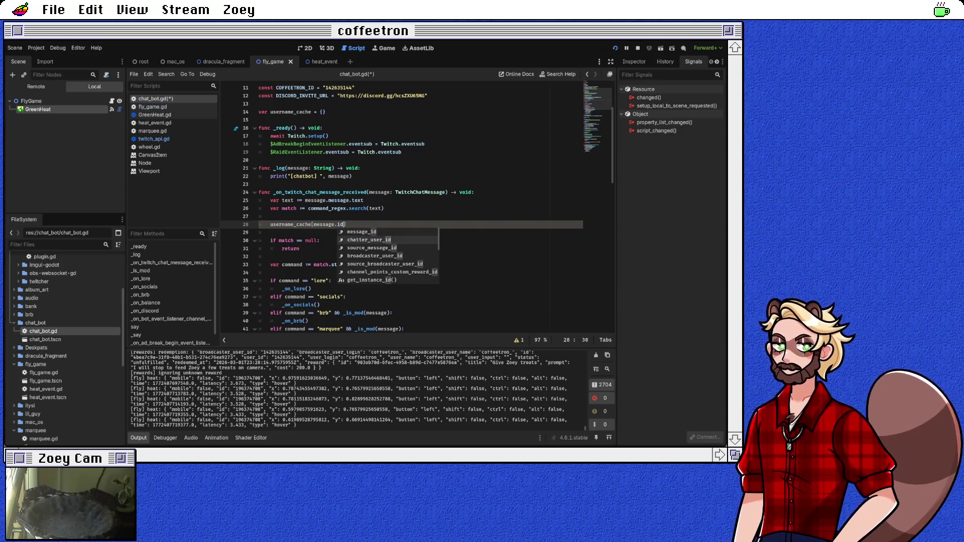
key("Return")
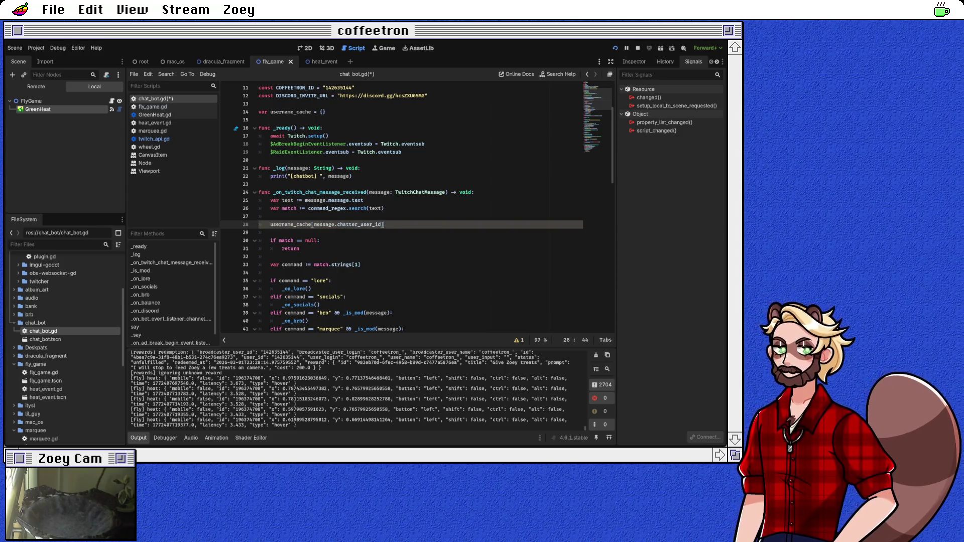
type(" = message.chate")
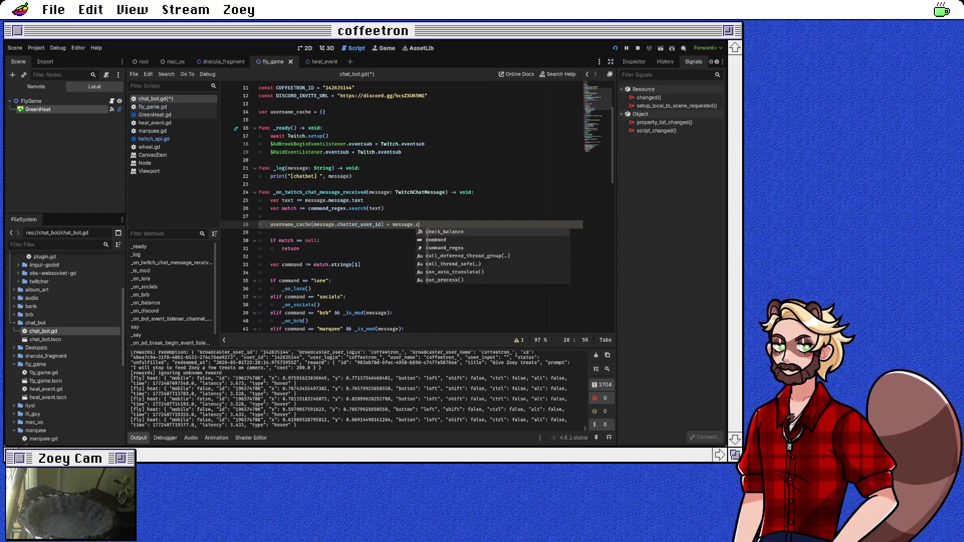
key("BackSpace")
type("ter")
key("Down")
key("Down")
key("Return")
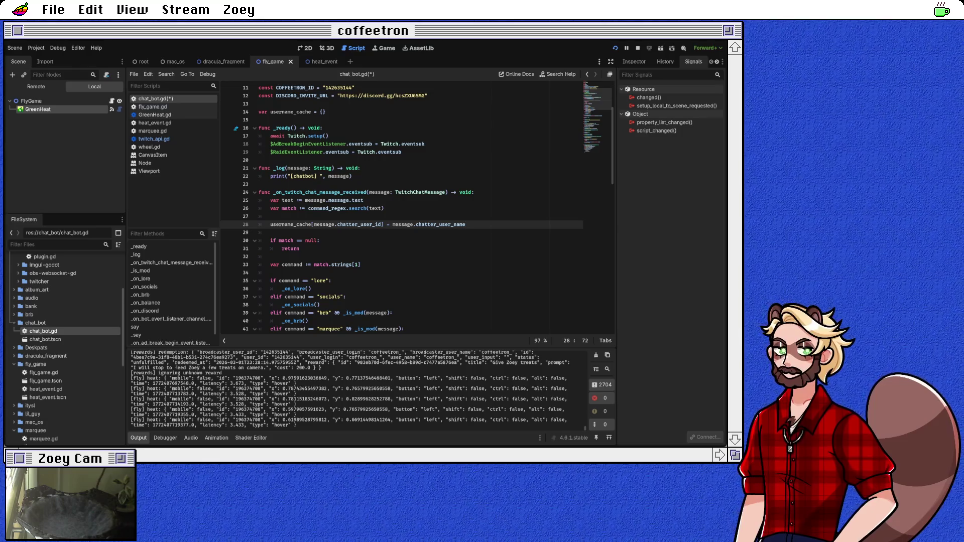
Save chat_bot.gd with Ctrl+S and return to the username_cache declaration
left_click(320, 240)
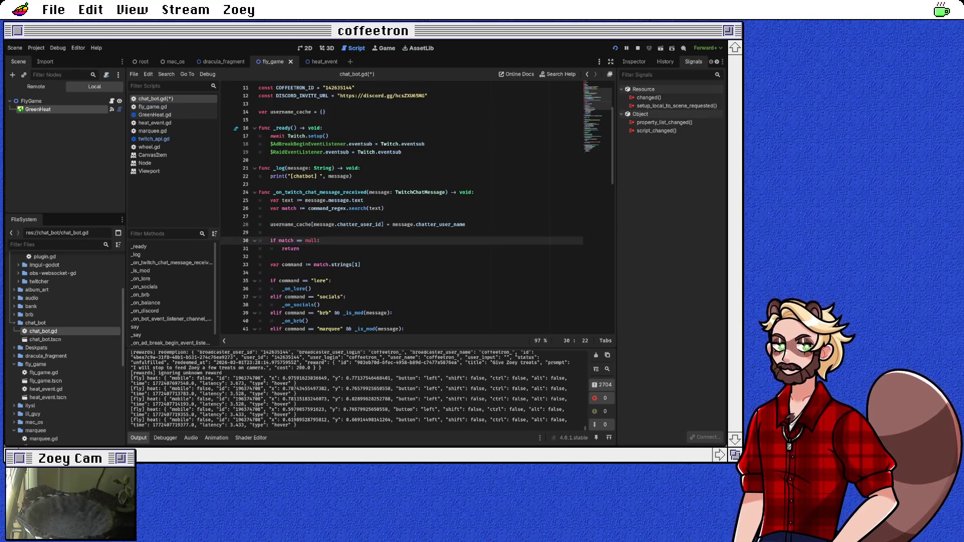
scroll(320, 240, "down", 2)
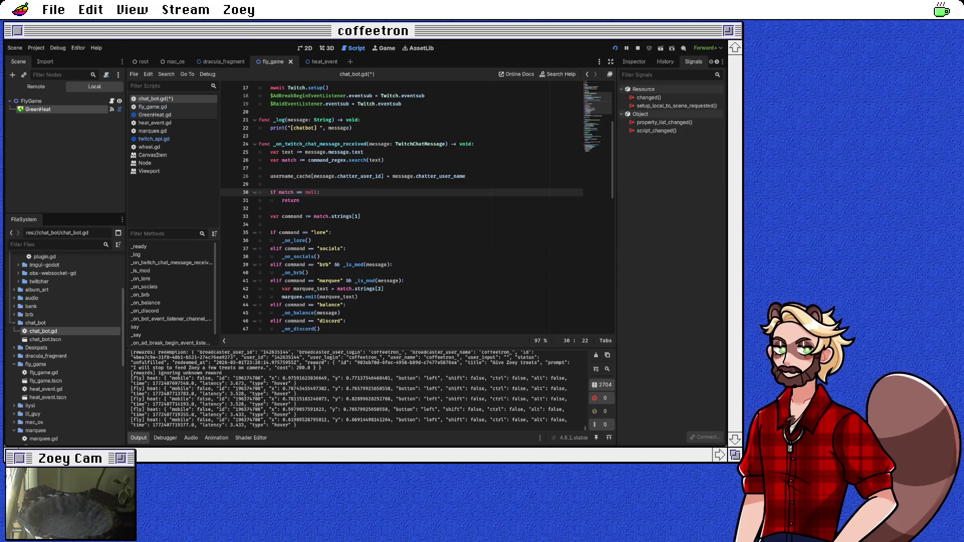
key("ctrl+s")
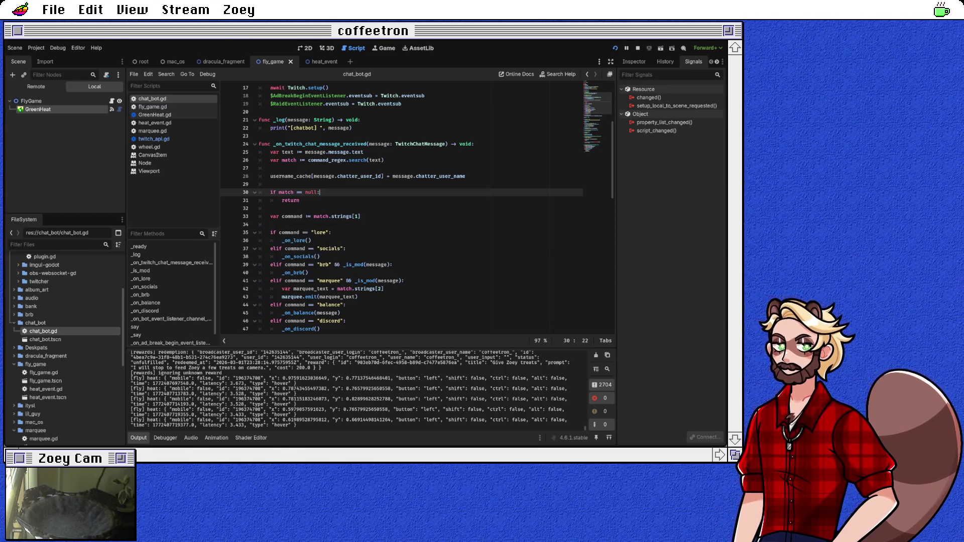
scroll(320, 241, "up", 4)
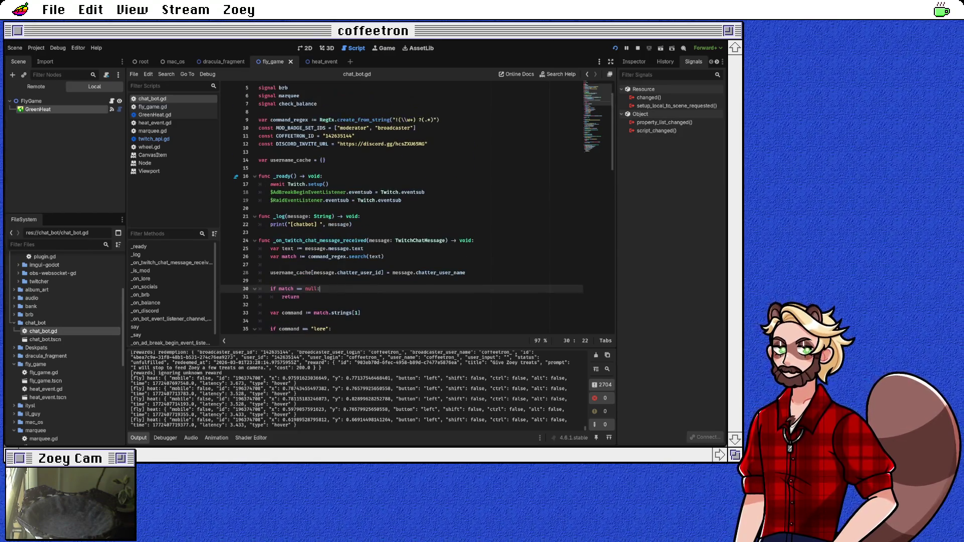
left_click(325, 160)
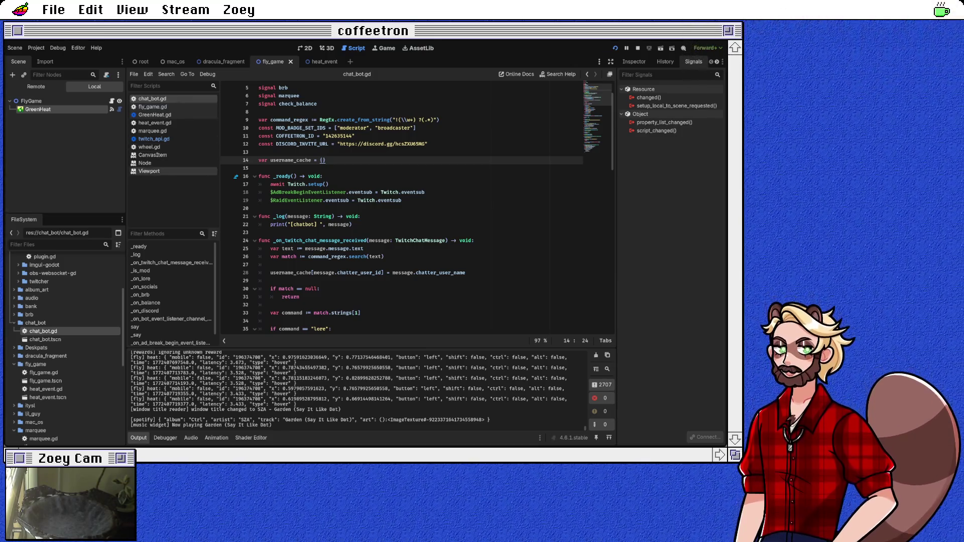
scroll(60, 382, "down", 3)
scroll(60, 381, "down", 3)
Open root/root.gd from the FileSystem dock and scroll down through its functions
left_click(38, 395)
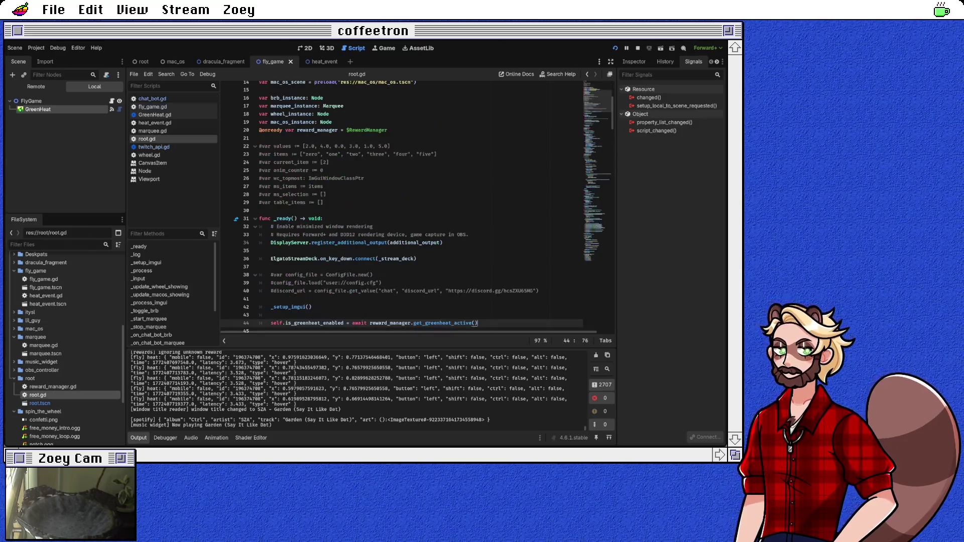
scroll(402, 206, "down", 9)
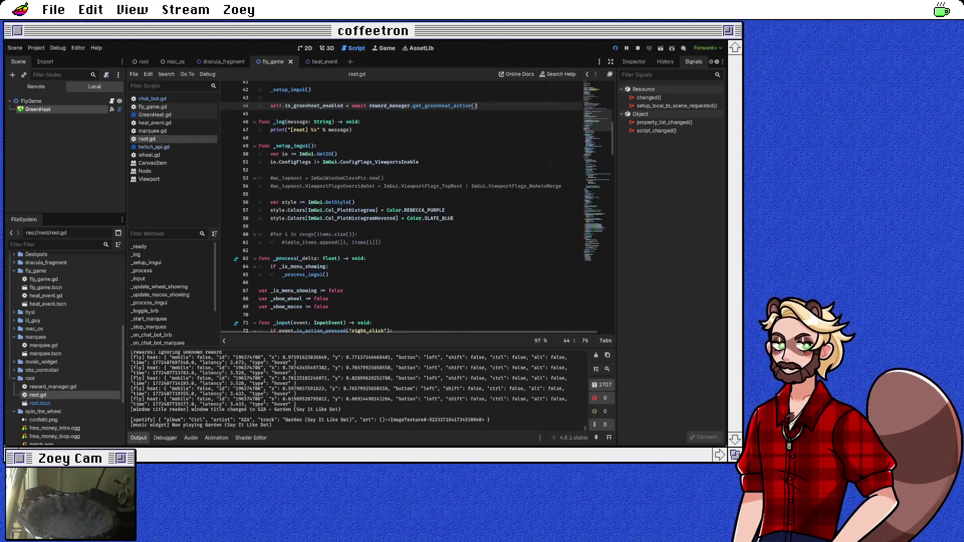
scroll(402, 206, "down", 4)
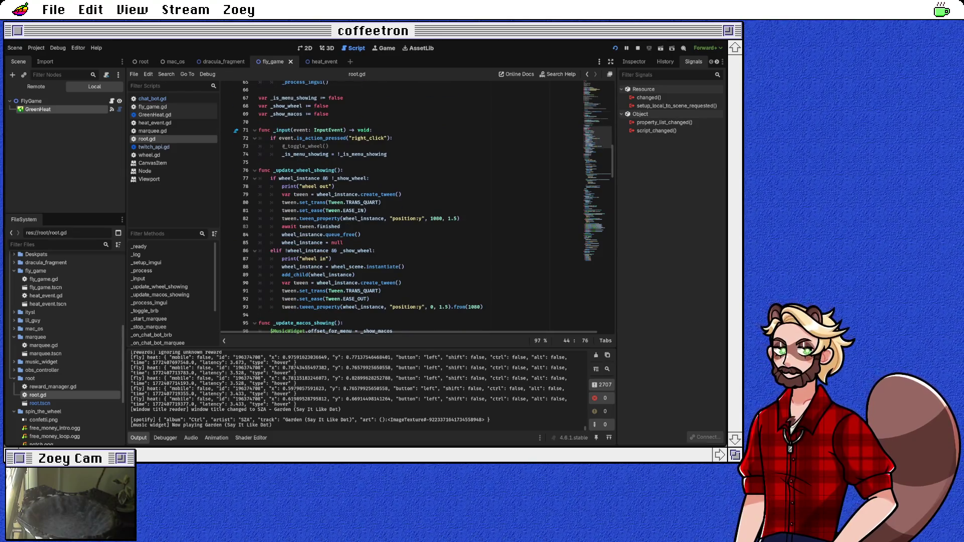
scroll(401, 206, "down", 4)
scroll(401, 206, "down", 3)
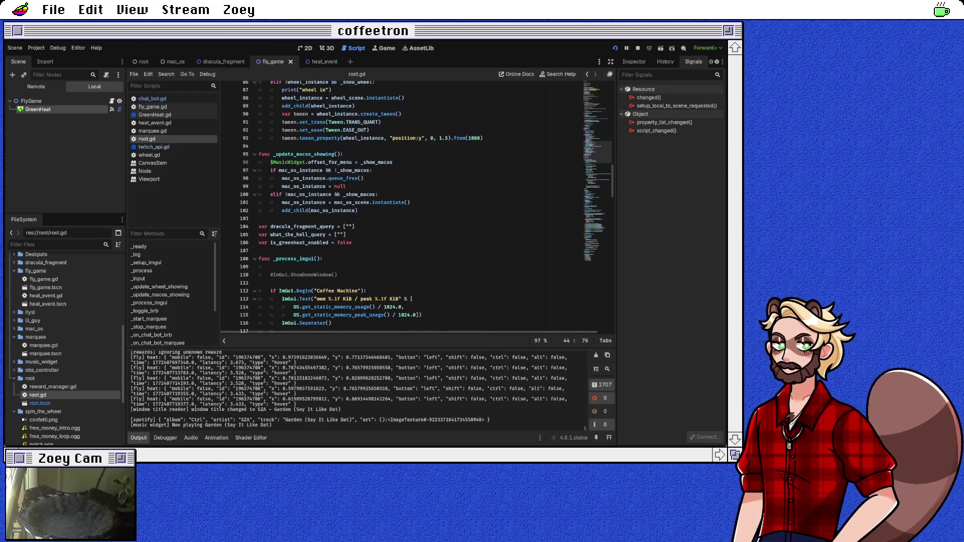
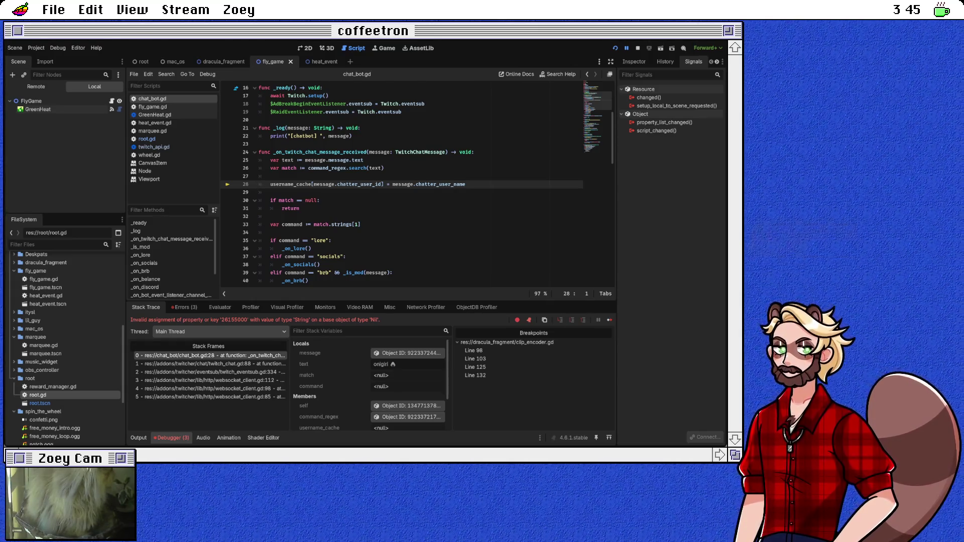
Stop the debug session and comment out the username_cache assignment on line 28 of chat_bot.gd
key("F8")
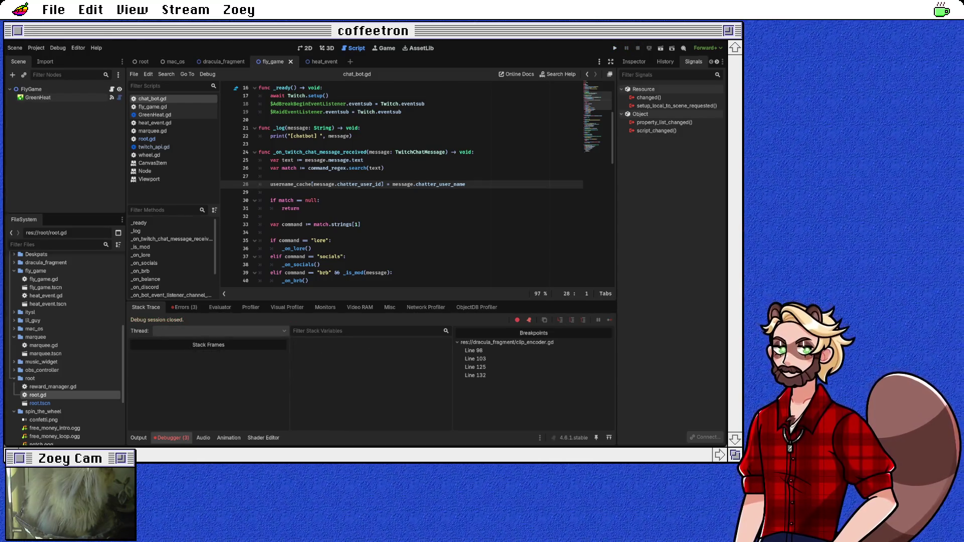
scroll(402, 186, "down", 2)
left_click(271, 184)
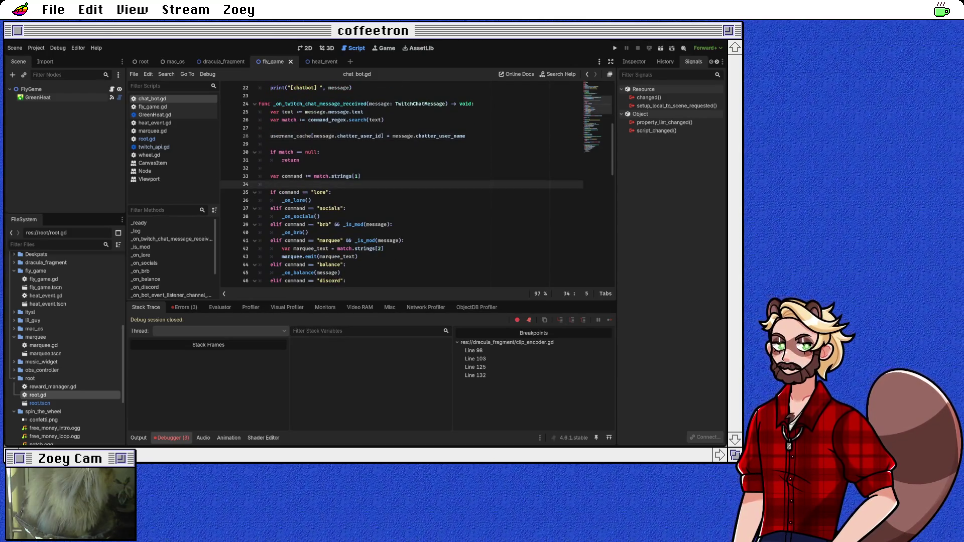
scroll(415, 185, "up", 2)
left_click(335, 184)
key("ctrl+k")
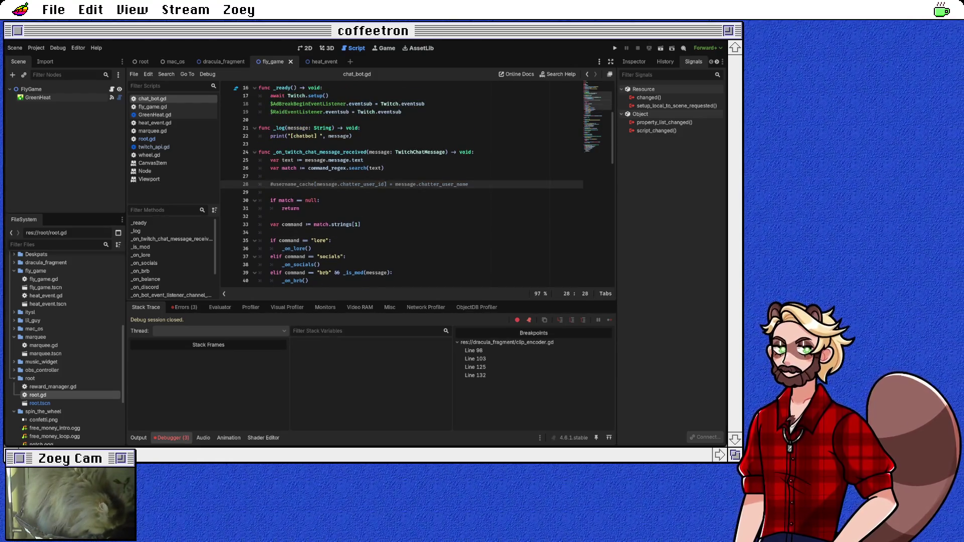
Comment out the line 14 username_cache declaration, save chat_bot.gd, and switch to fly_game.gd
scroll(401, 186, "up", 3)
left_click(325, 144)
key("ctrl+k")
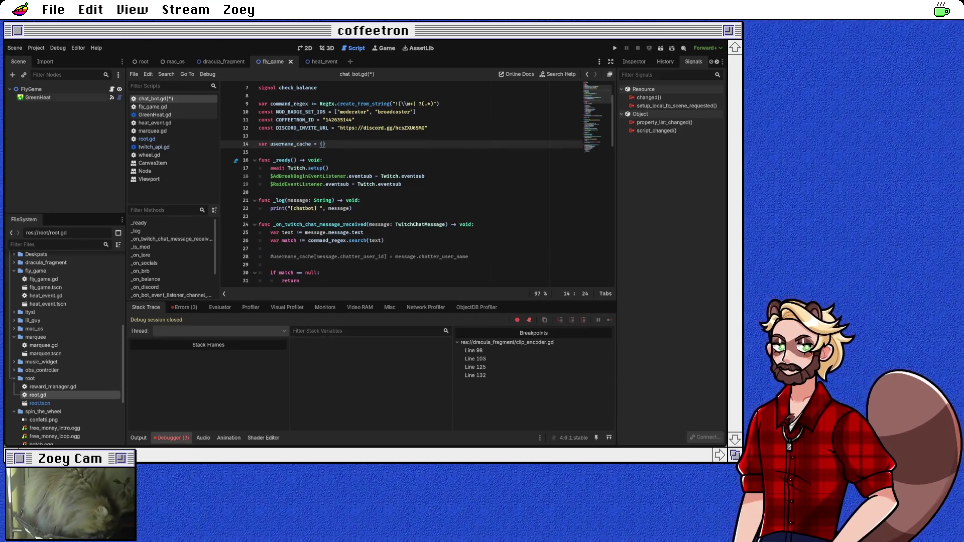
key("ctrl+s")
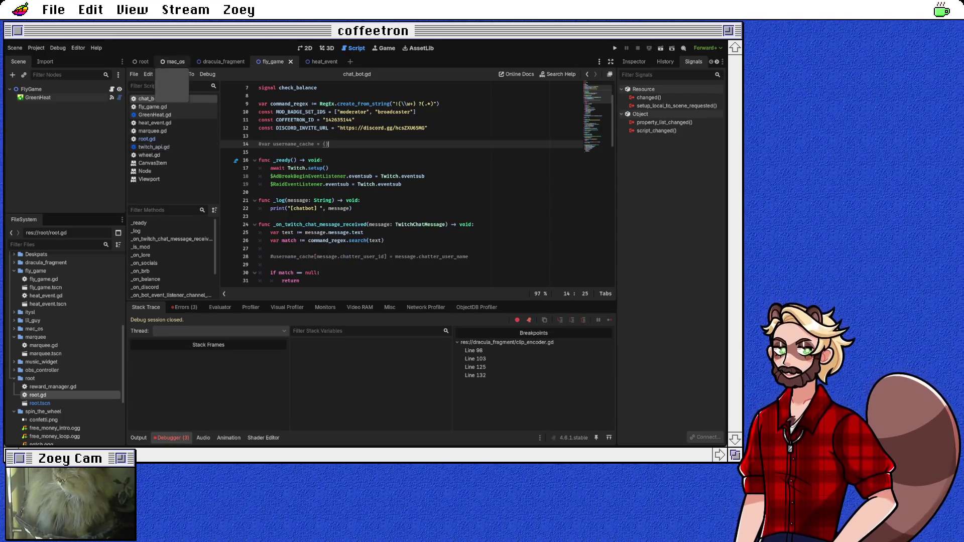
left_click(153, 107)
scroll(412, 183, "down", 6)
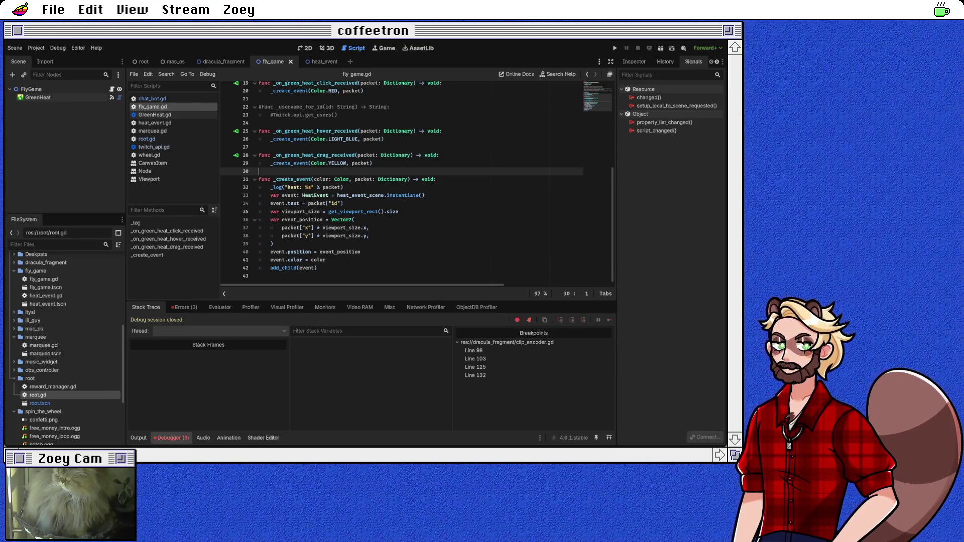
Uncomment _username_for_id and add 'var username = username_cache.get(id)' inside it
left_click_drag(258, 107, 258, 123)
key("ctrl+k")
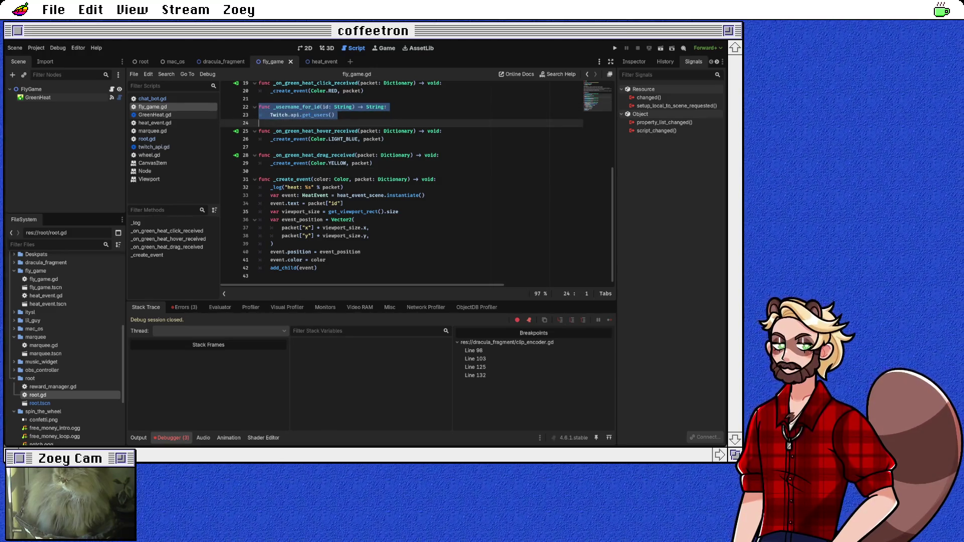
left_click(390, 107)
scroll(402, 183, "up", 2)
key("Return")
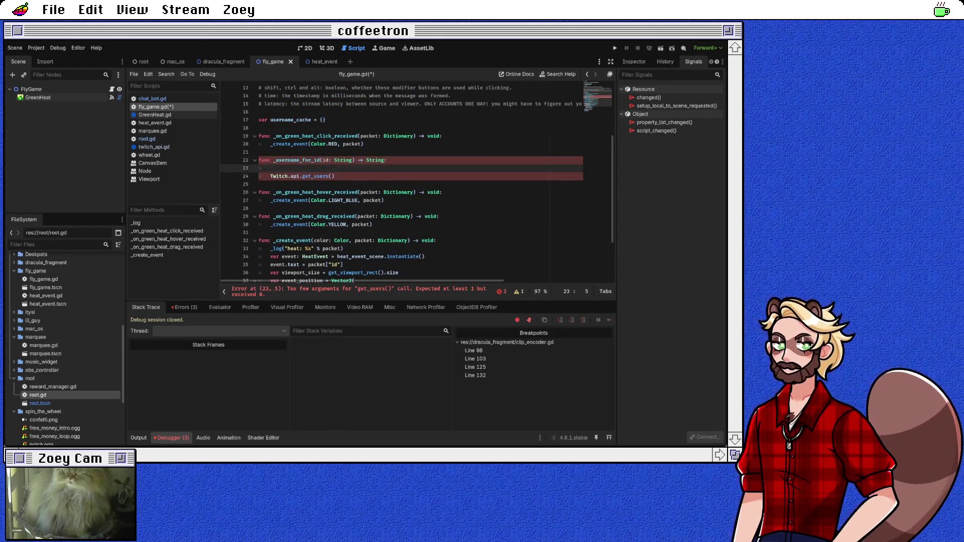
type("if")
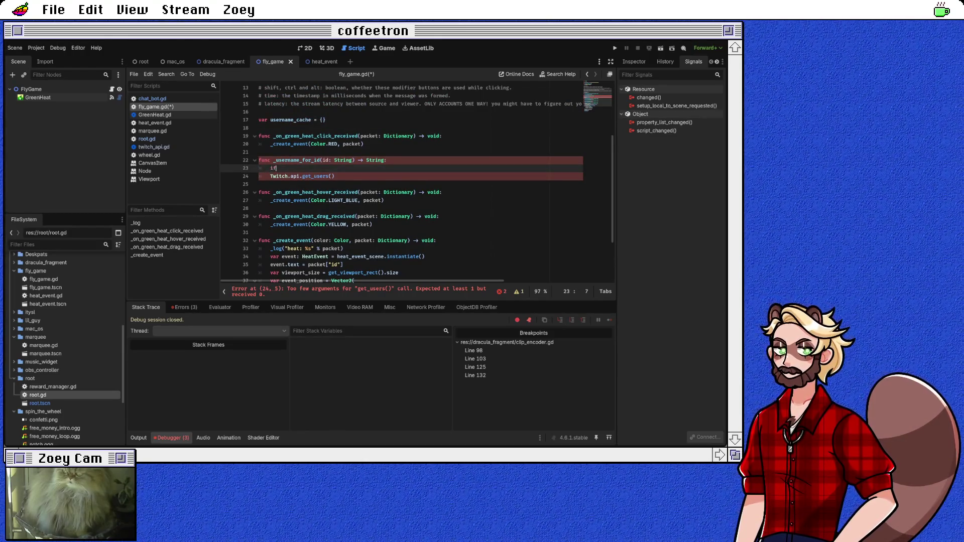
key("BackSpace")
key("BackSpace")
type("userna")
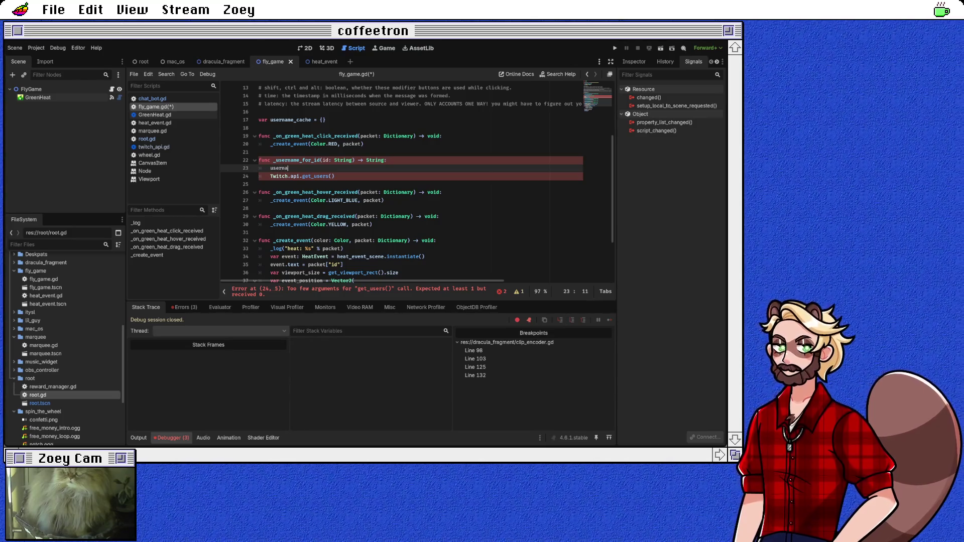
key("Return")
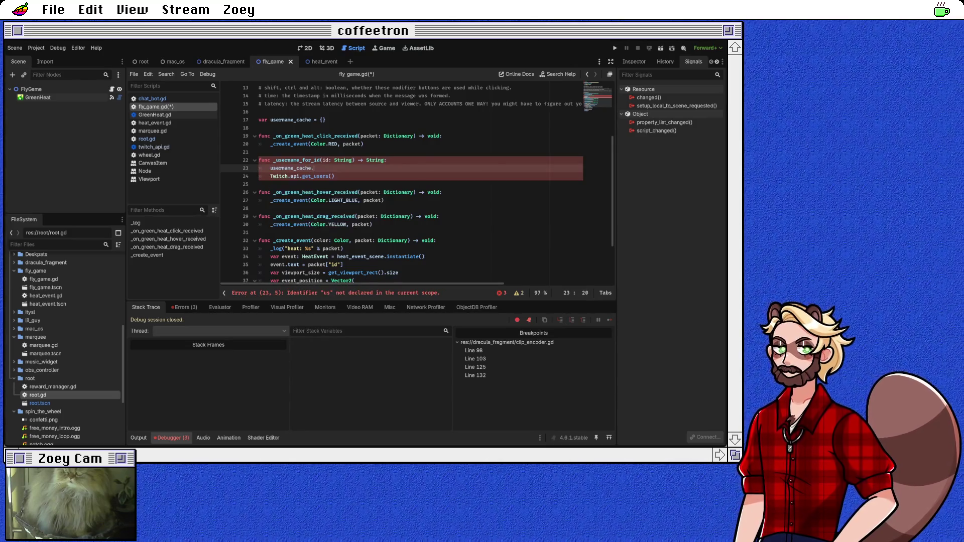
type(".get")
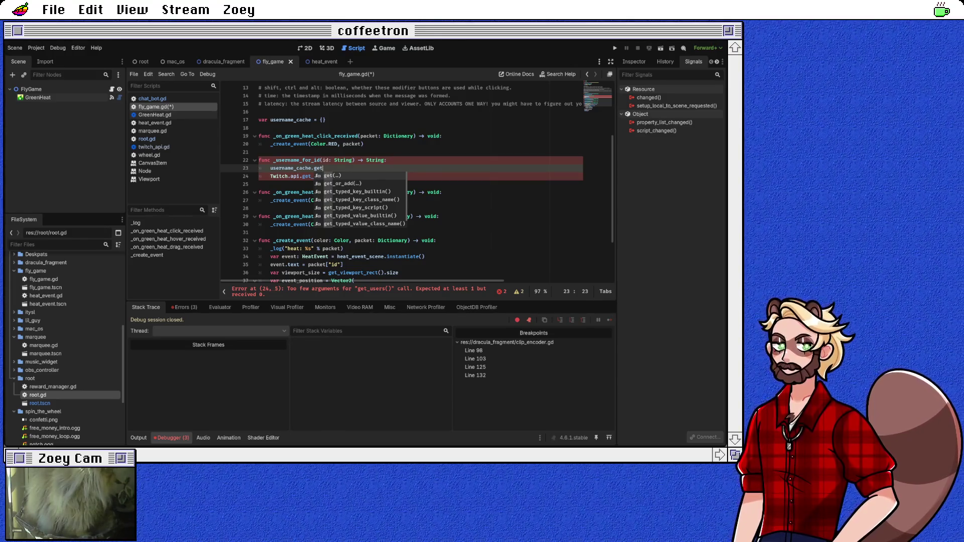
key("Return")
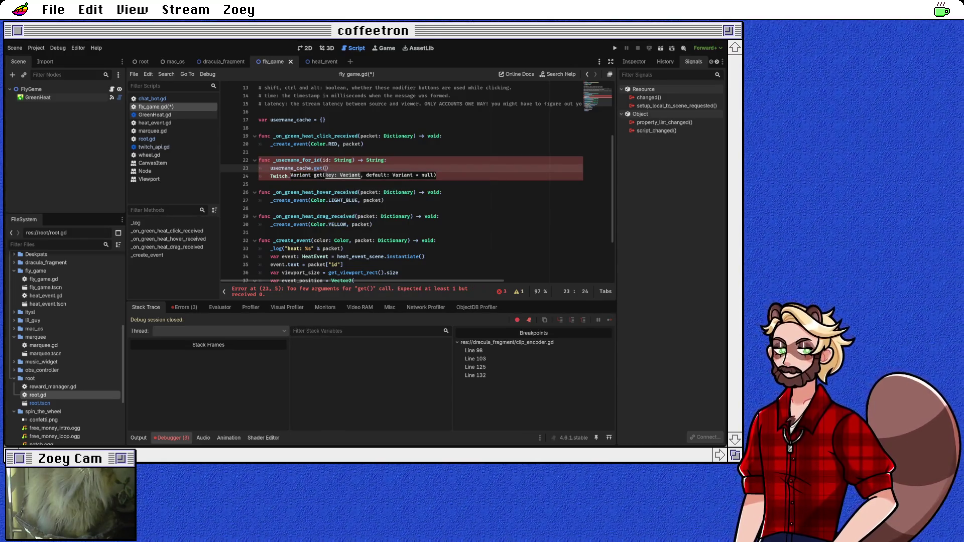
type("id)")
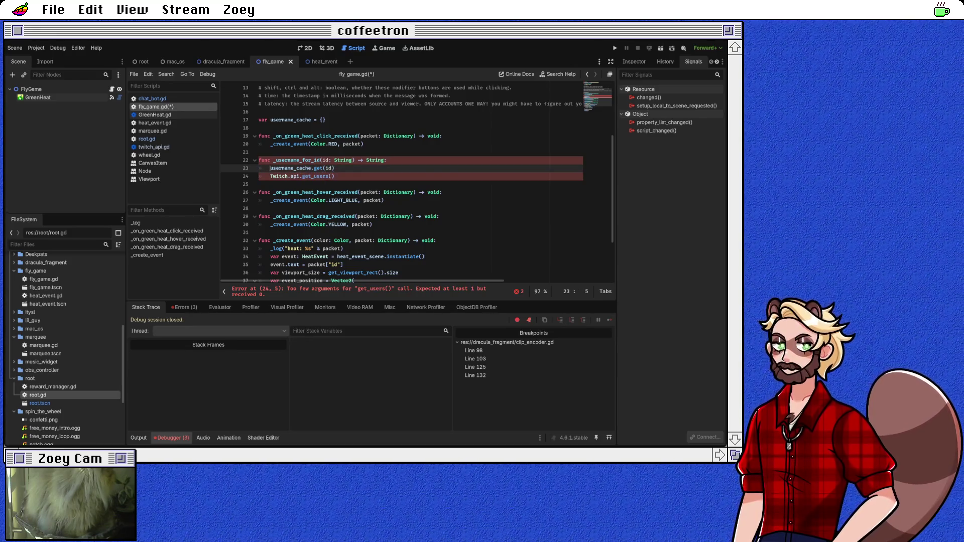
type("var username =")
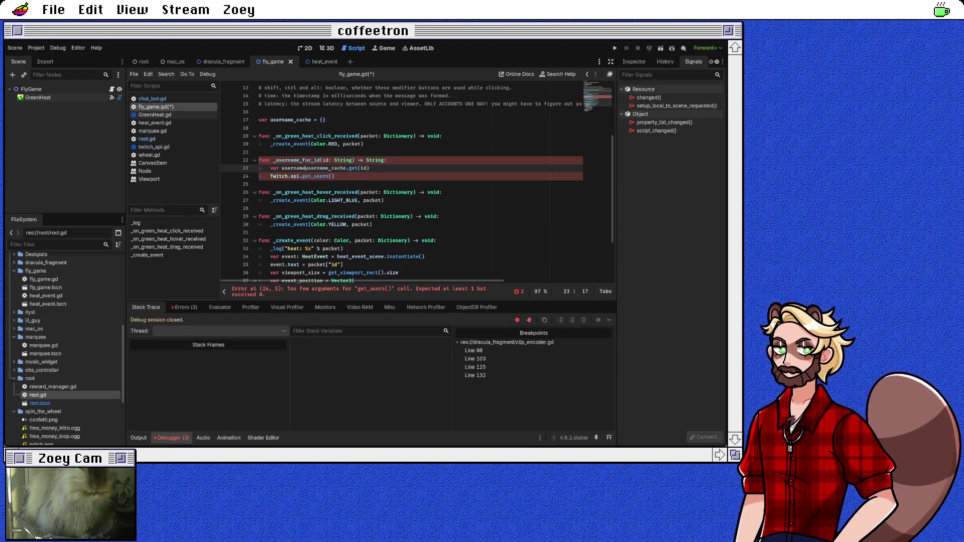
Add an 'if username != null' check below the cache lookup
key("End")
key("Return")
type("if ")
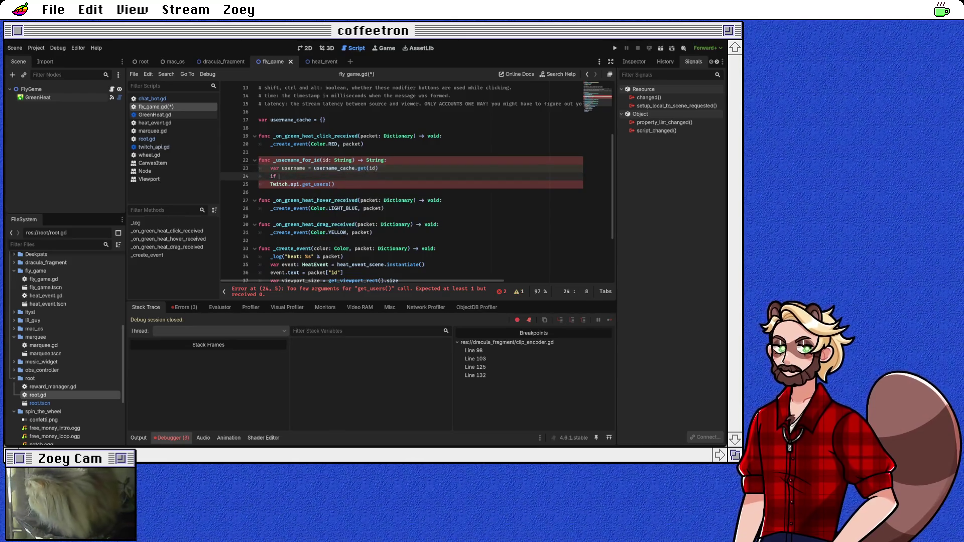
type("username =")
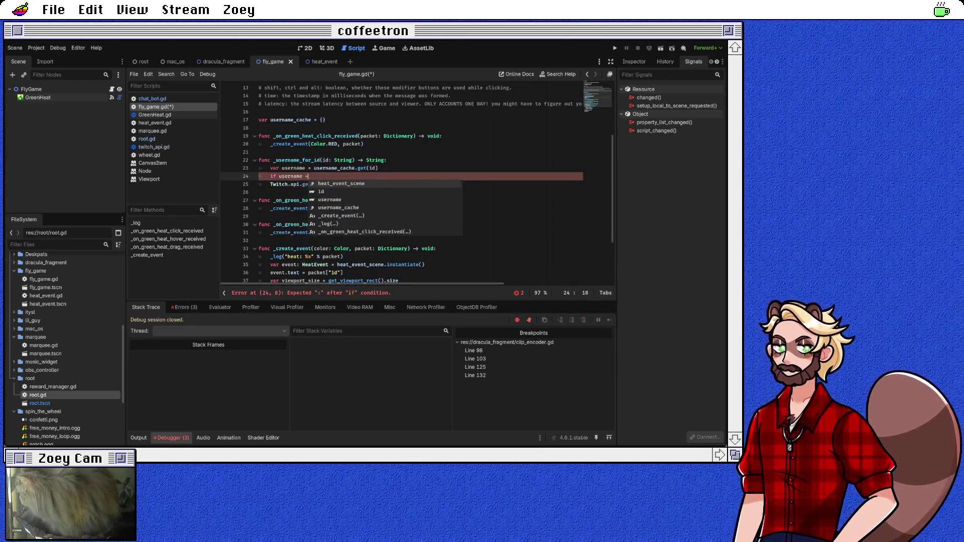
type("= null")
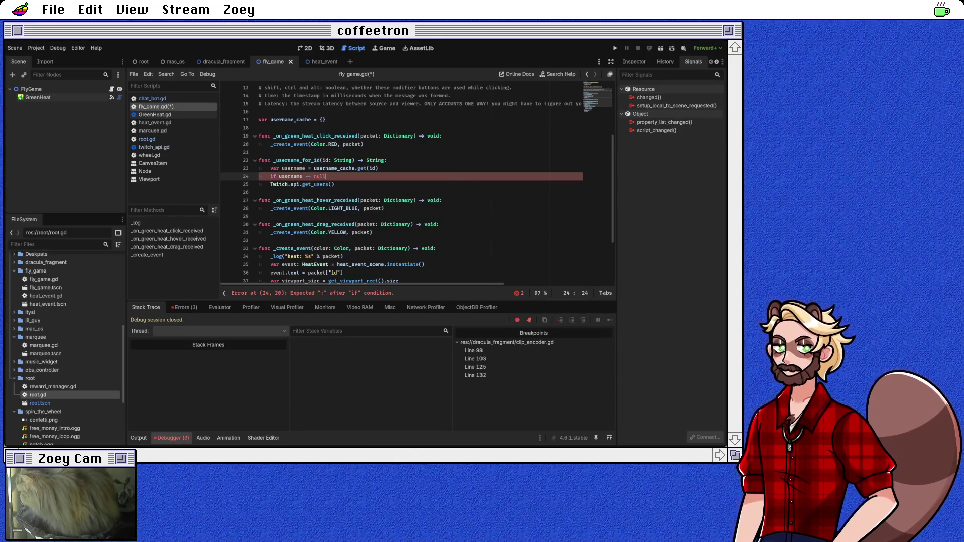
key("BackSpace")
key("BackSpace")
key("BackSpace")
key("BackSpace")
key("BackSpace")
key("BackSpace")
key("BackSpace")
type("!")
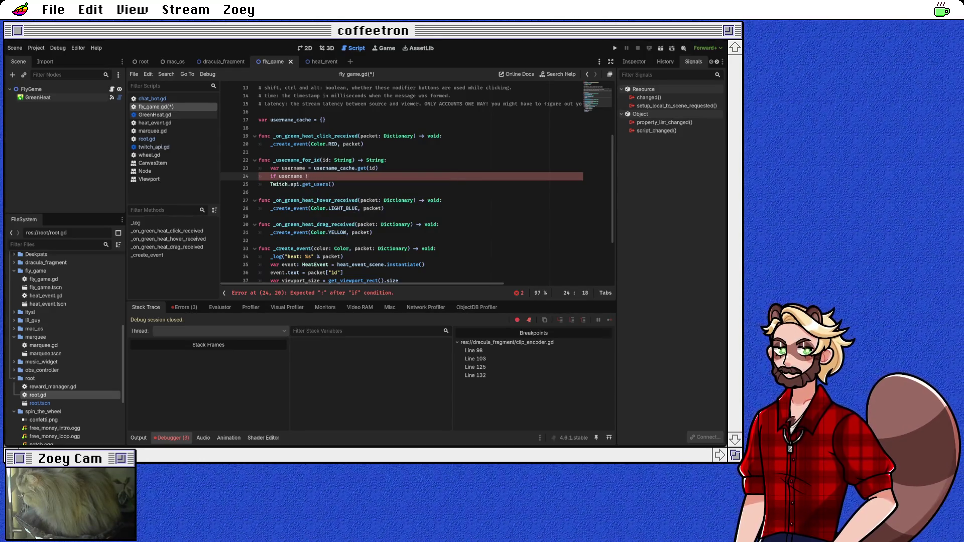
type("= null:")
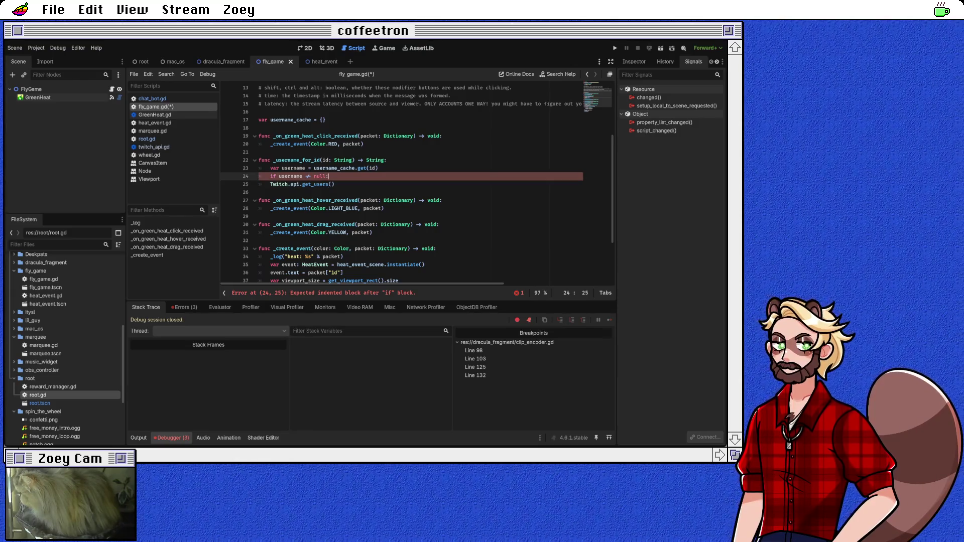
Return username when cached and assign the Twitch.api.get_users() call to 'var users'
key("Return")
type("return username")
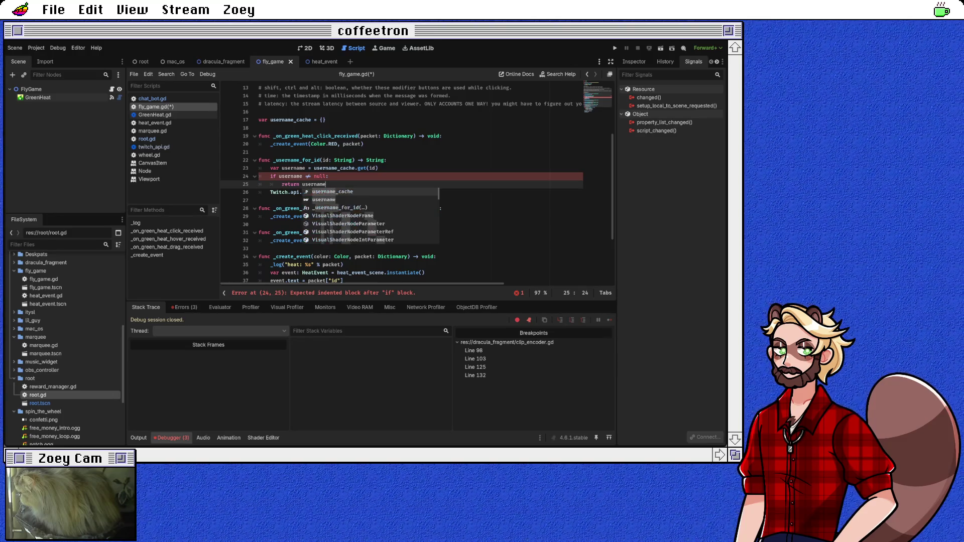
left_click(259, 192)
key("Home")
type("var user")
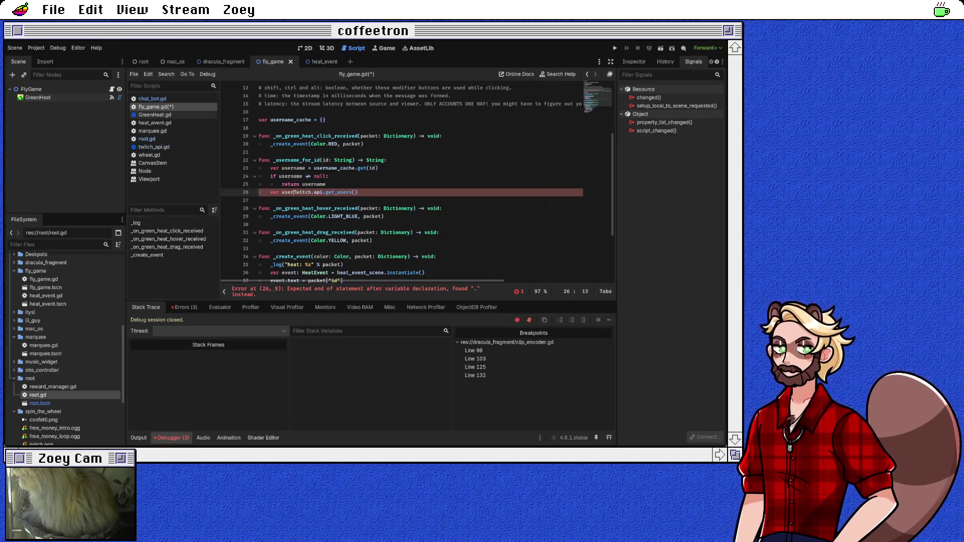
type("s =")
key("End")
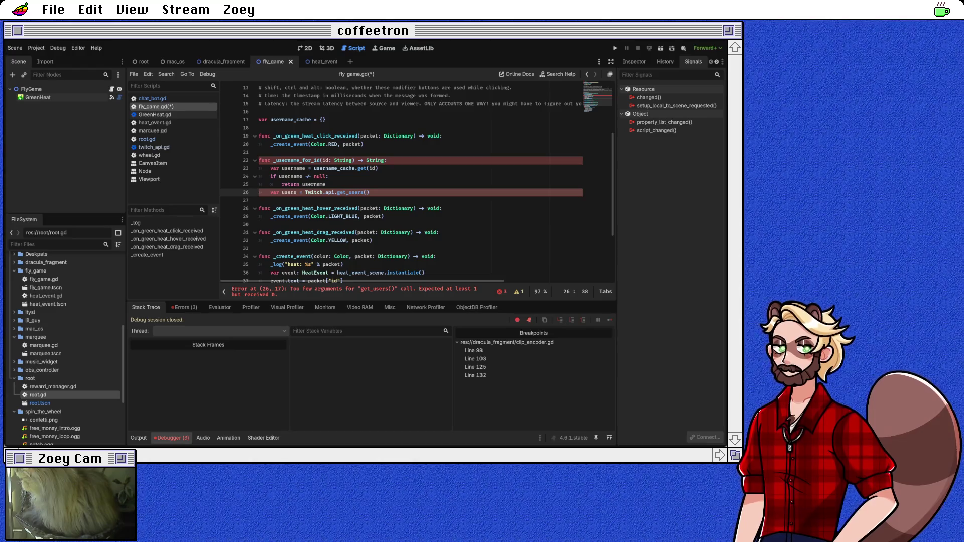
key("BackSpace")
key("BackSpace")
type("(")
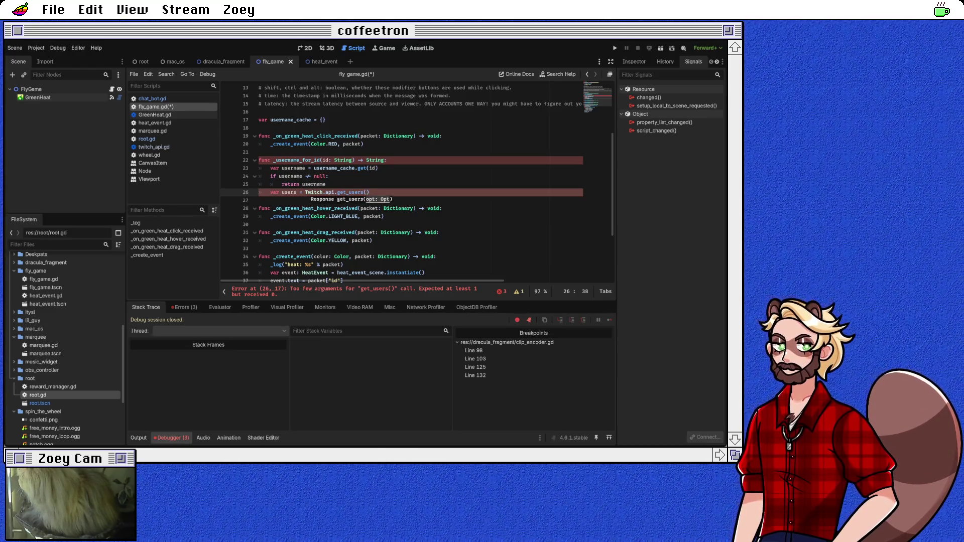
Add 'var opt =' above the get_users call and jump to get_users' definition
key("ctrl+shift+Return")
type("var ")
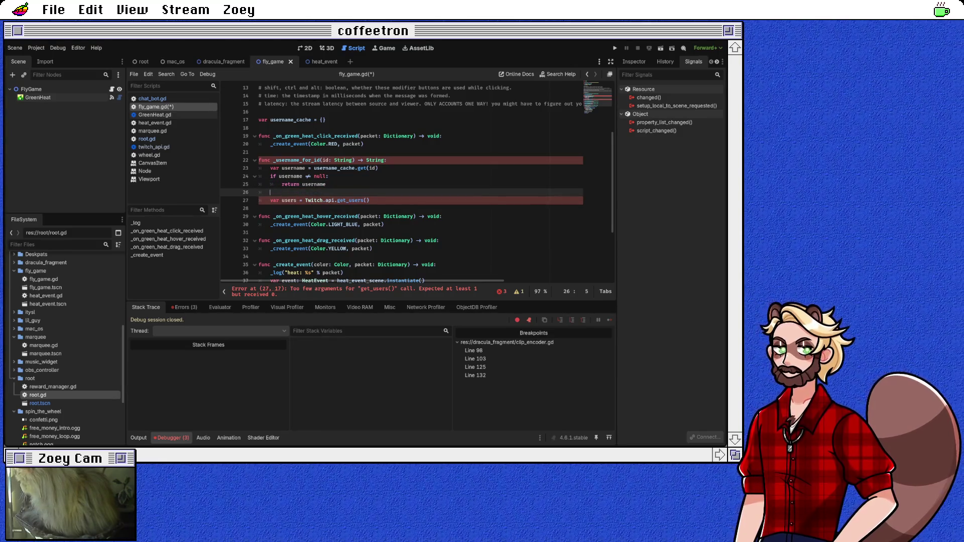
type("opt =")
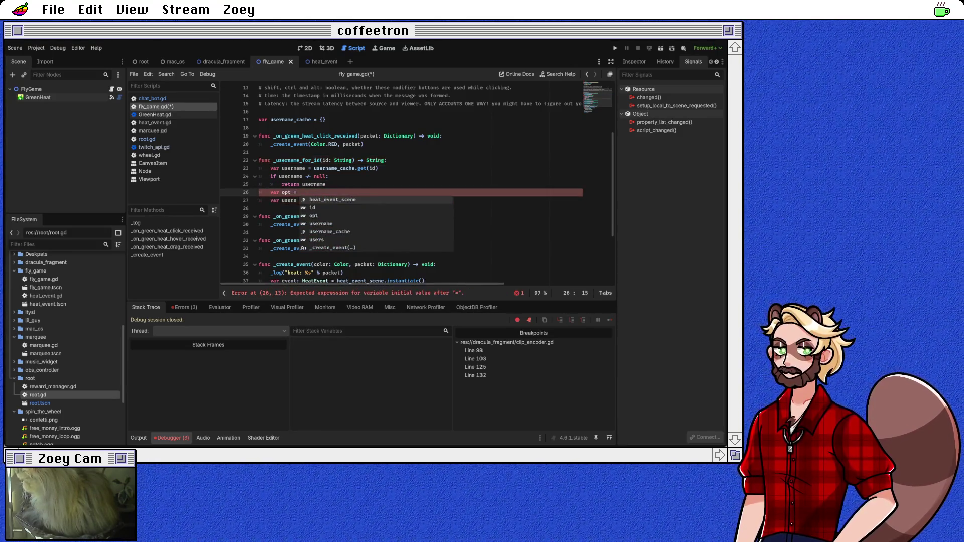
left_click(350, 201, "ctrl")
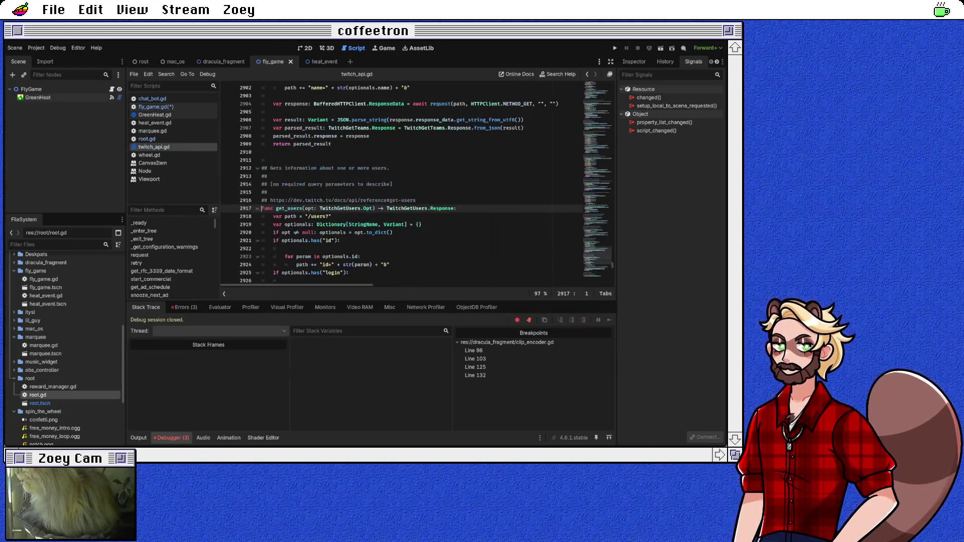
Inspect get_users' TwitchGetUsers.Opt parameter and the Opt class, then go back to fly_game.gd
left_click_drag(320, 208, 374, 208)
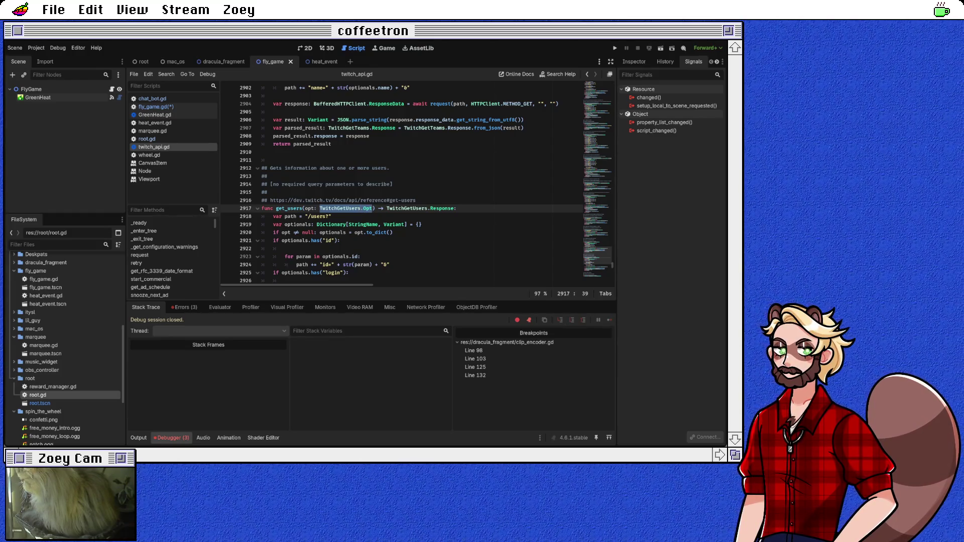
scroll(369, 206, "down", 1)
left_click(364, 200)
scroll(365, 200, "down", 2)
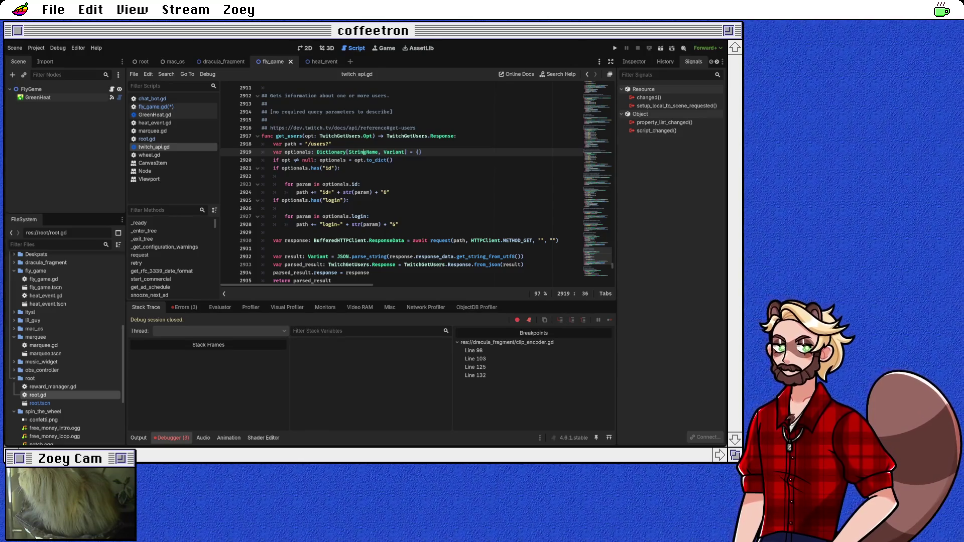
left_click(354, 136, "ctrl")
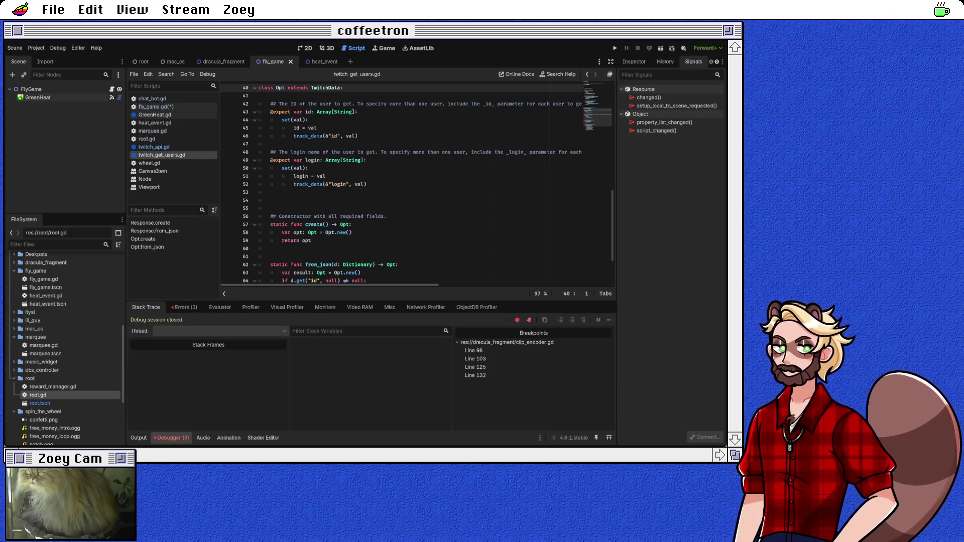
scroll(417, 186, "down", 3)
scroll(417, 186, "up", 4)
left_click(156, 107)
Create opt with TwitchGetUsers.Opt.create() and set opt.id = [id]
type("TwitchGetUsers.Opt")
key("Return")
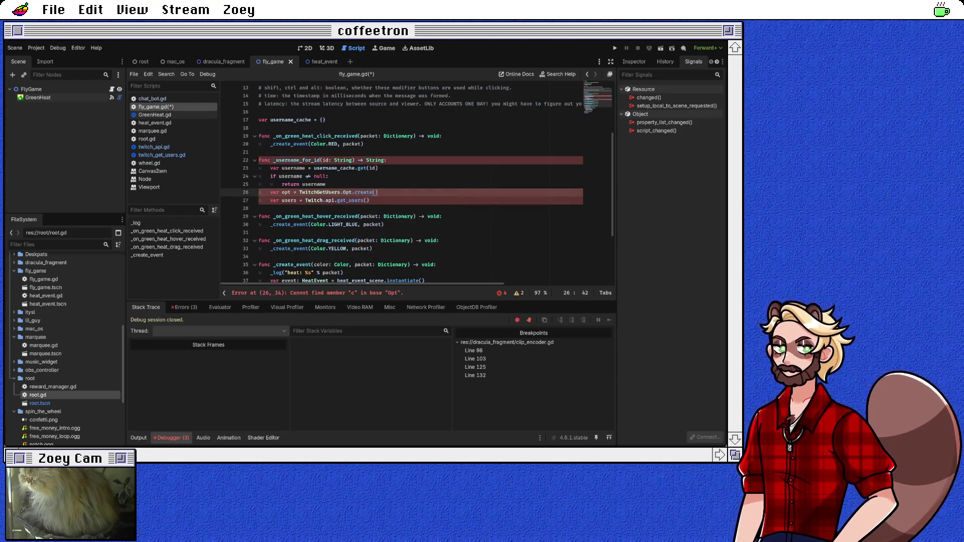
key("Return")
type("opt.i")
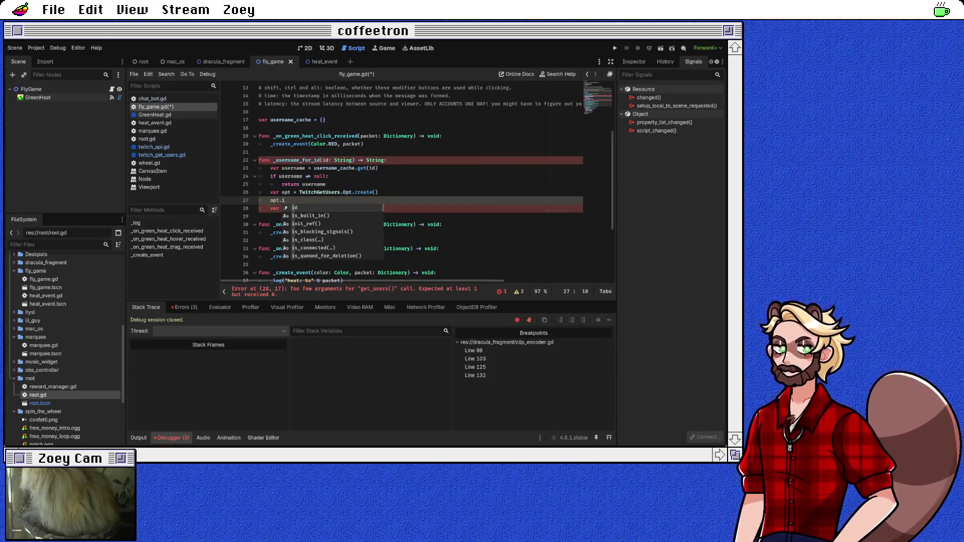
key("Return")
type("[id]")
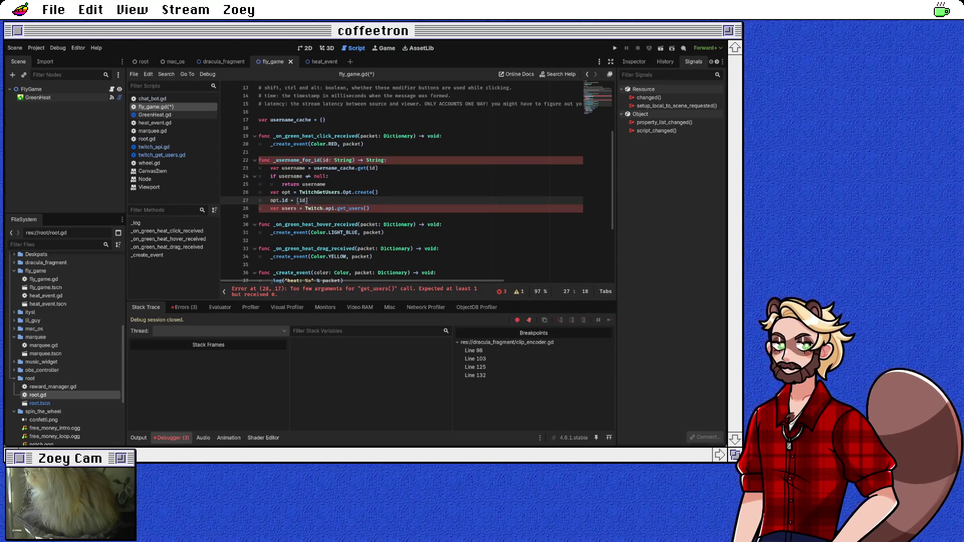
Pass opt to get_users and store the awaited call in 'var result'
left_click(367, 207)
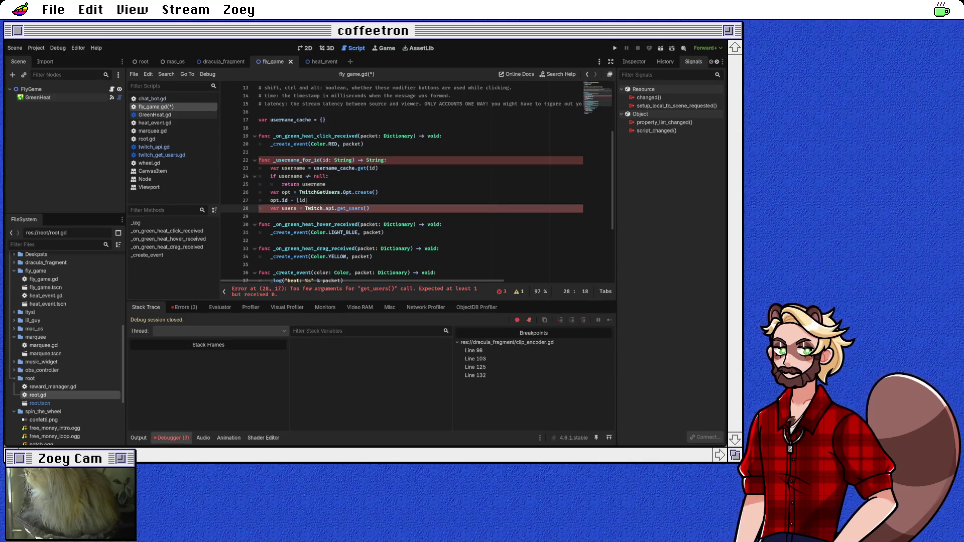
type("opt)")
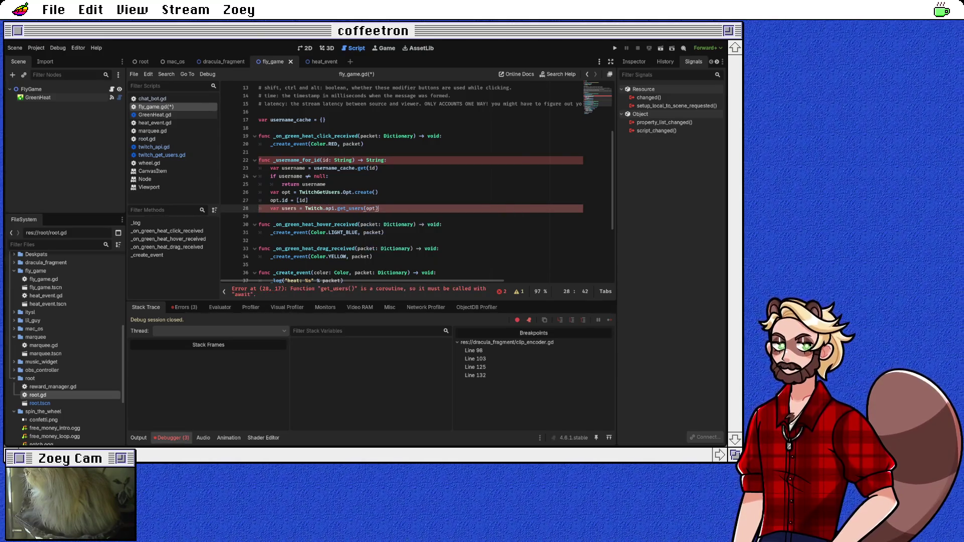
key("Return")
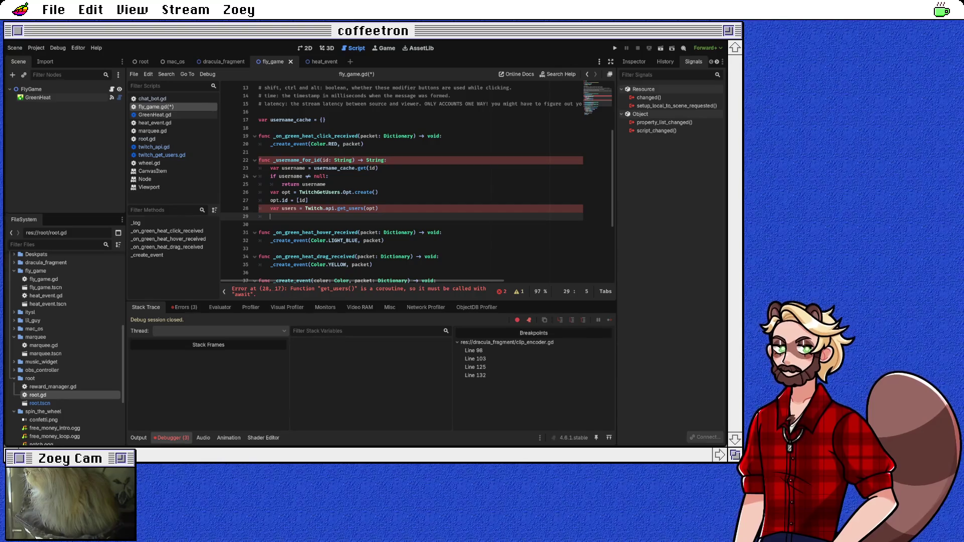
double_click(289, 208)
type("result = ")
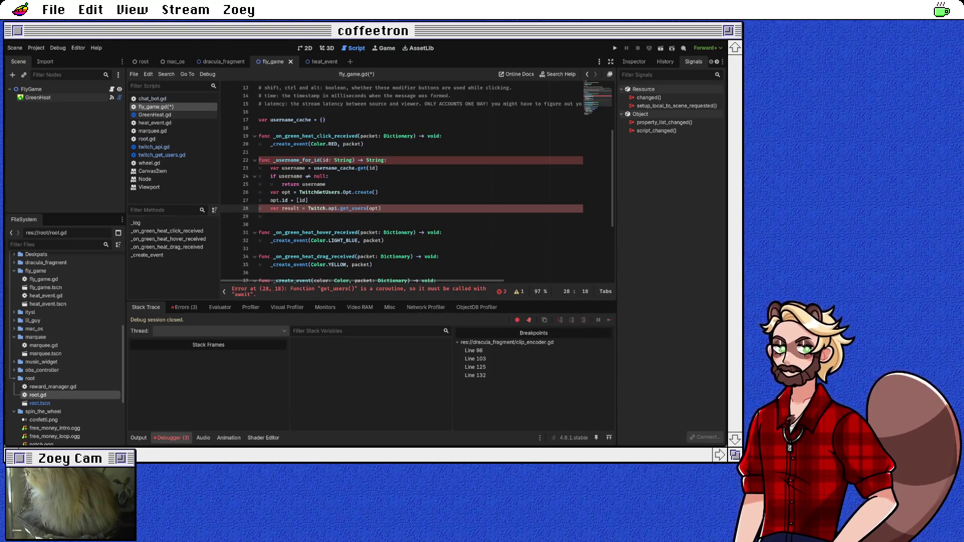
type("await")
Start a result.data access on line 29, then revisit the get_users definition
left_click(270, 216)
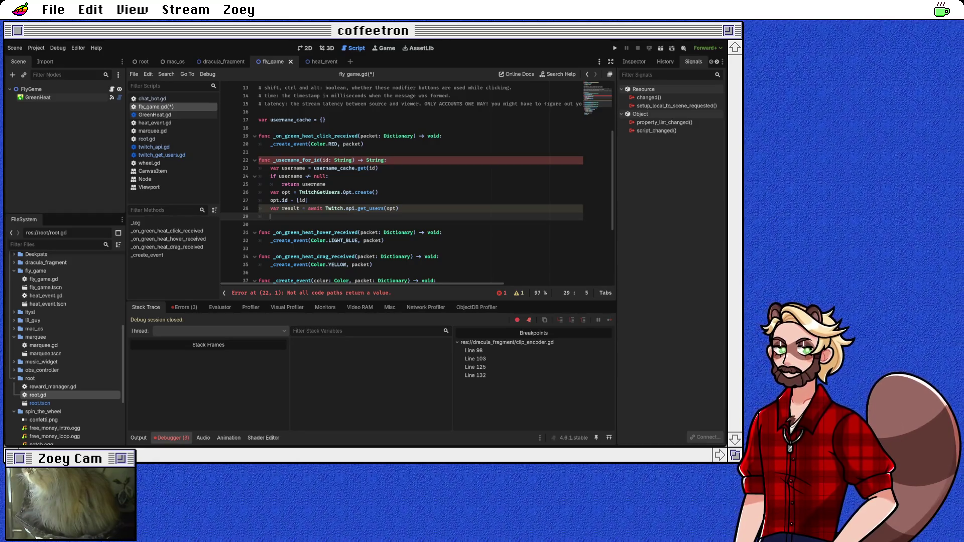
type("result.")
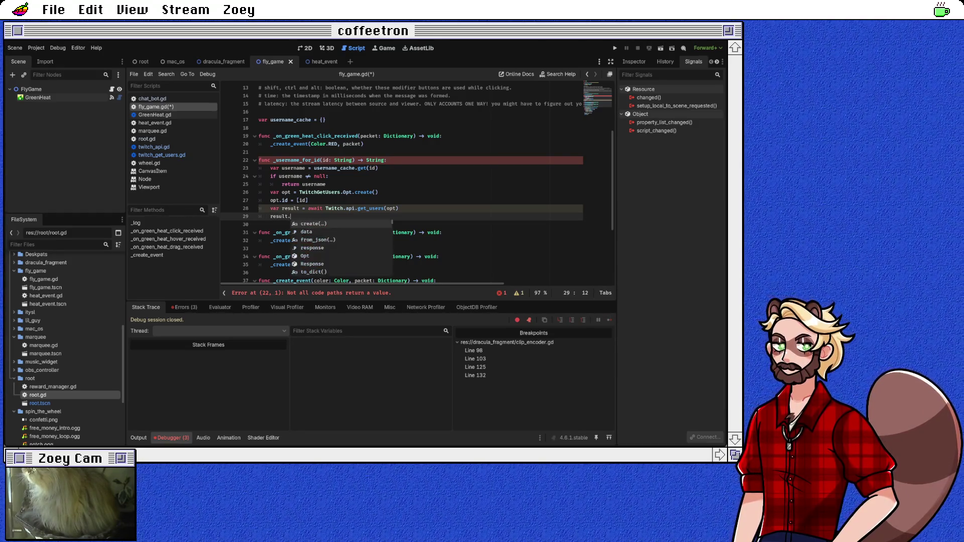
key("Down")
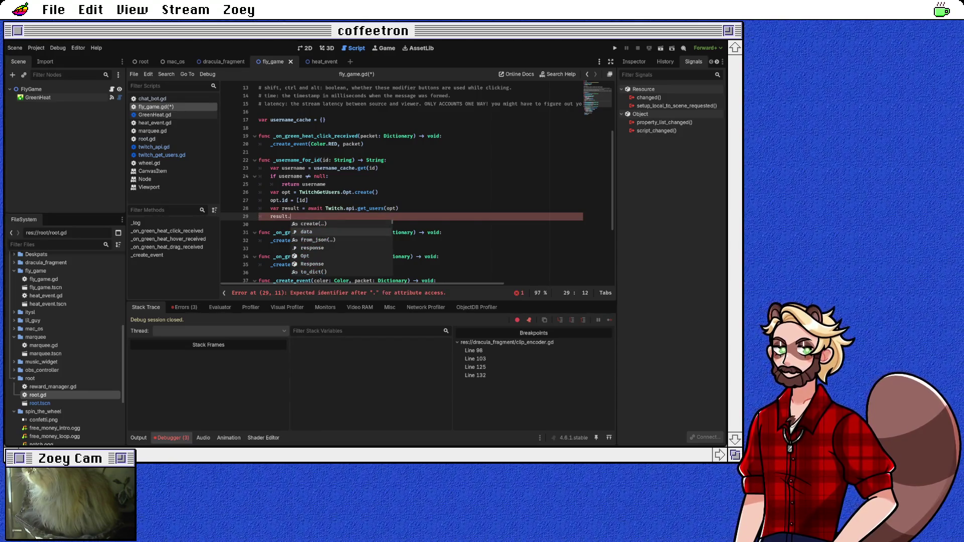
key("Return")
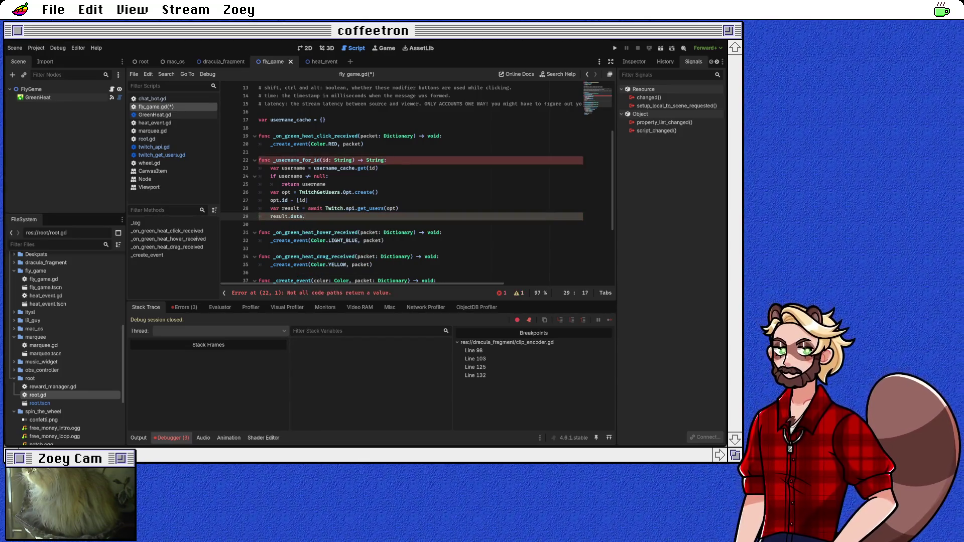
type(".")
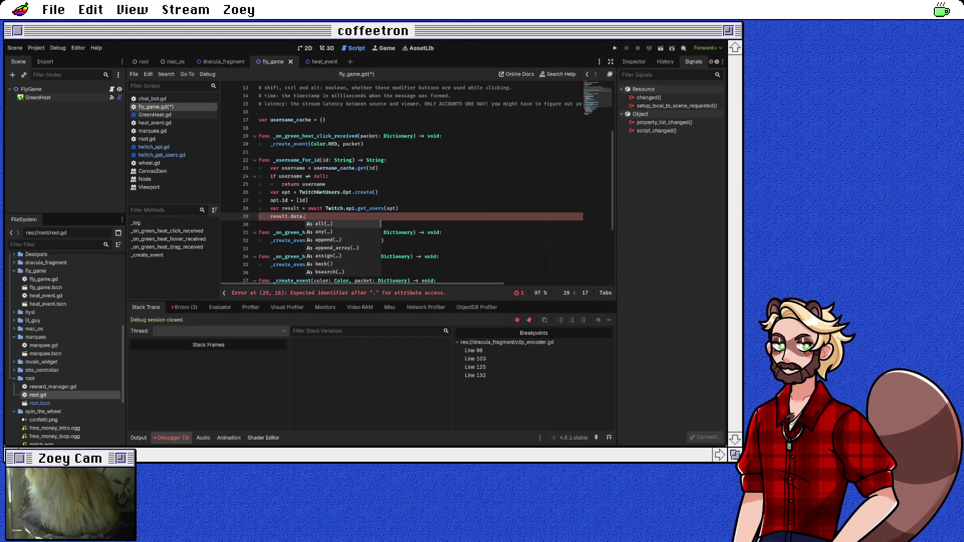
key("BackSpace")
key("BackSpace")
key("BackSpace")
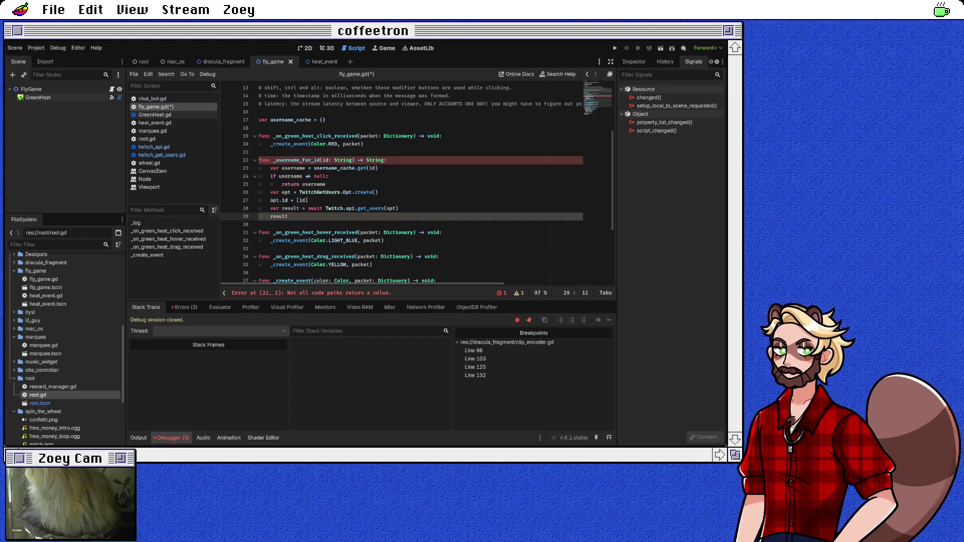
left_click(371, 209, "ctrl")
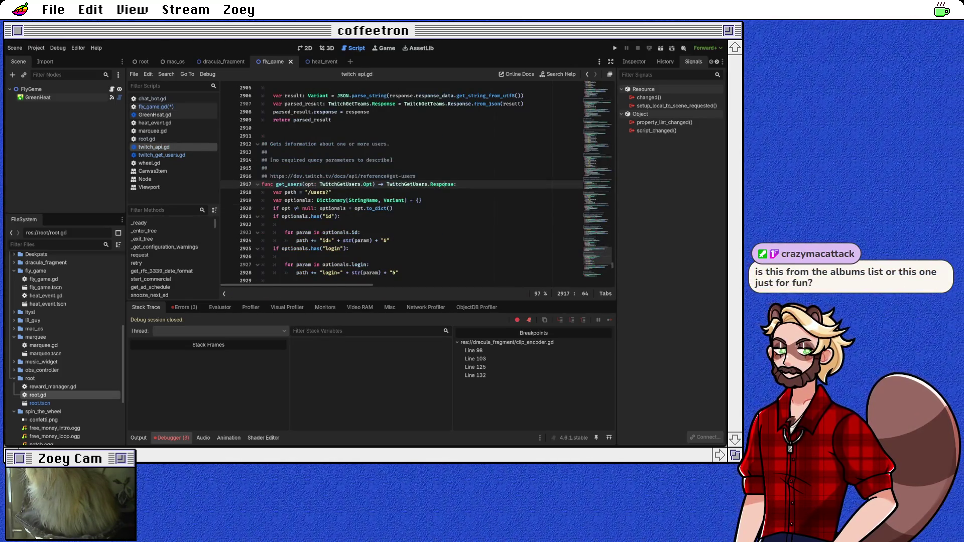
scroll(402, 184, "down", 1)
left_click(443, 160)
scroll(402, 184, "down", 4)
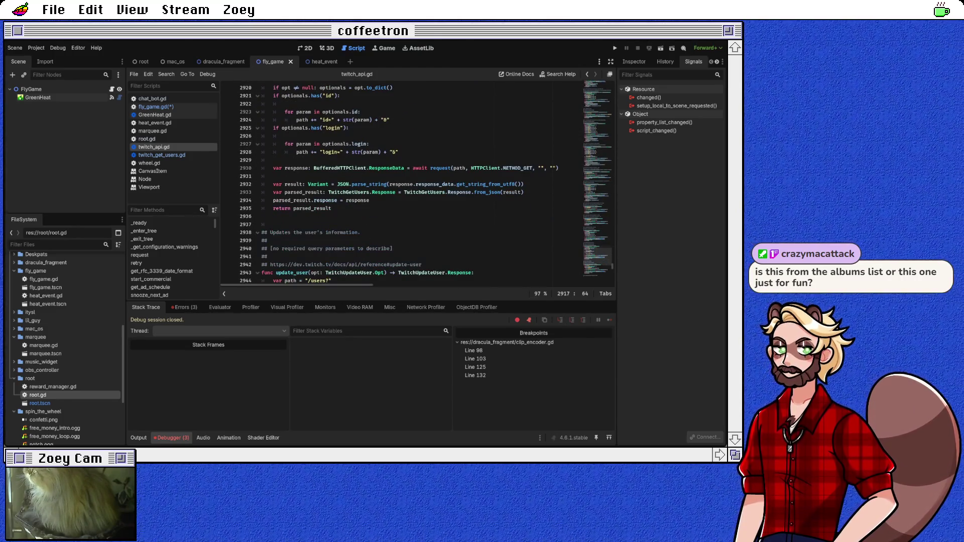
left_click(459, 192)
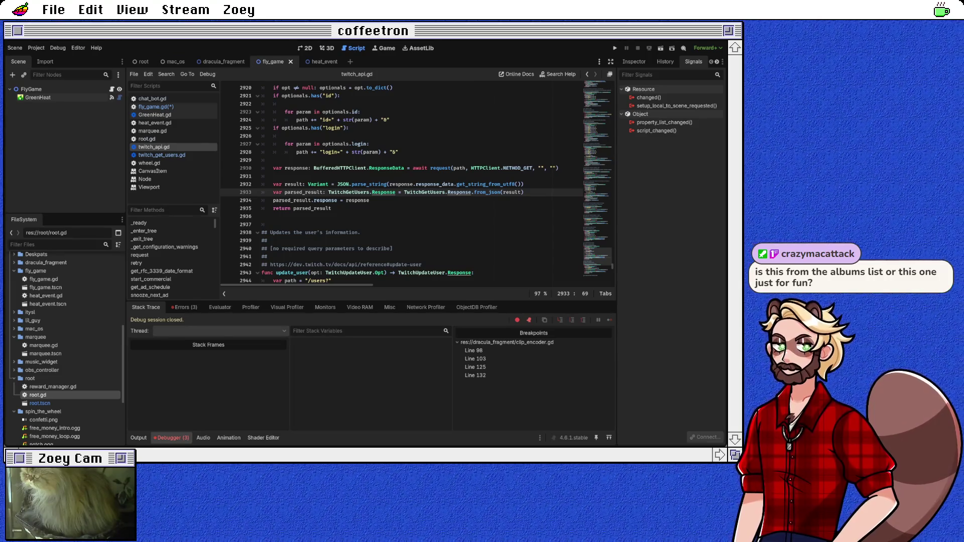
left_click(458, 192, "ctrl")
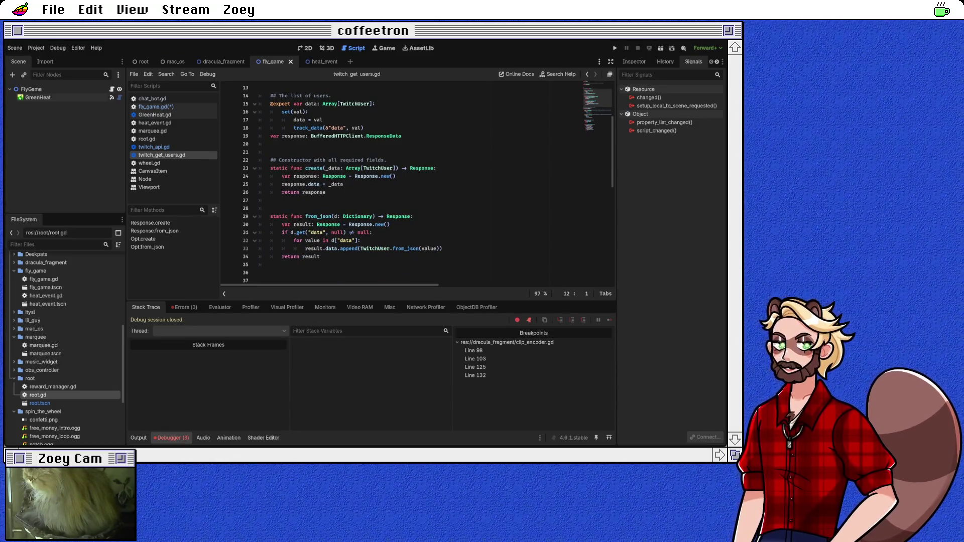
scroll(417, 183, "down", 3)
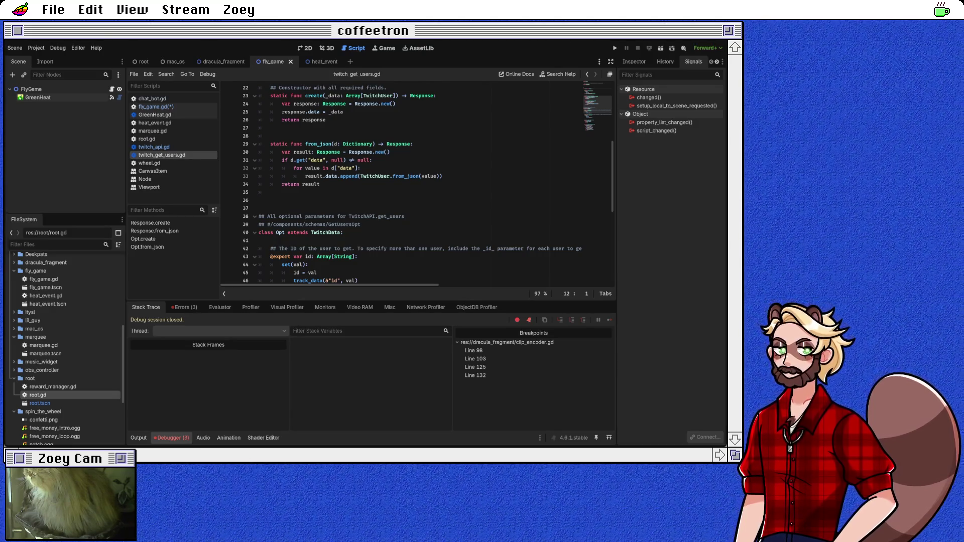
left_click(385, 176)
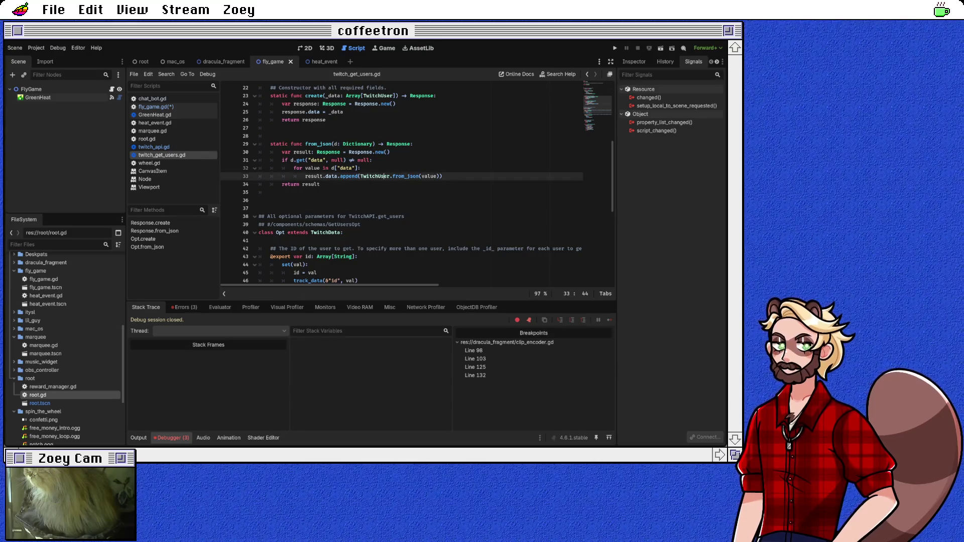
scroll(385, 176, "up", 3)
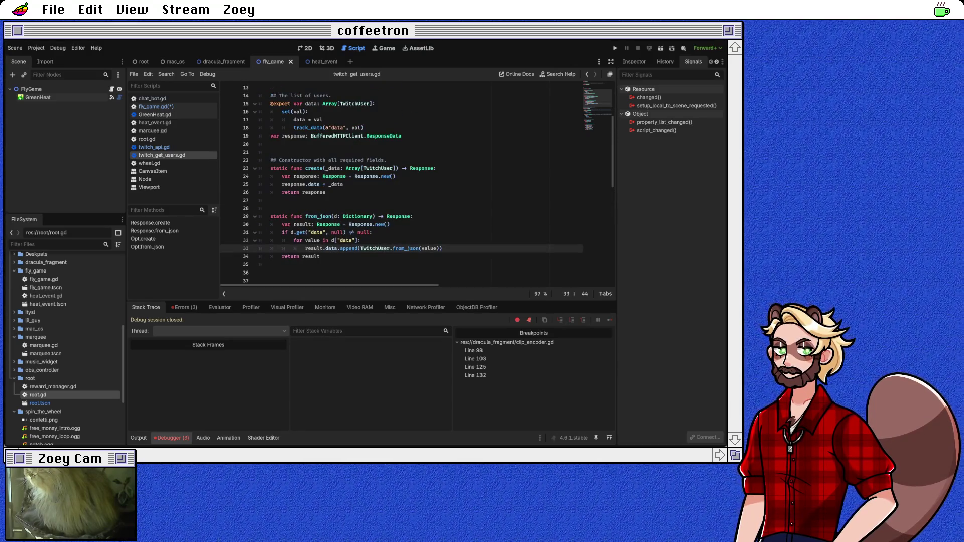
scroll(416, 184, "up", 2)
scroll(381, 175, "up", 2)
left_click(382, 176)
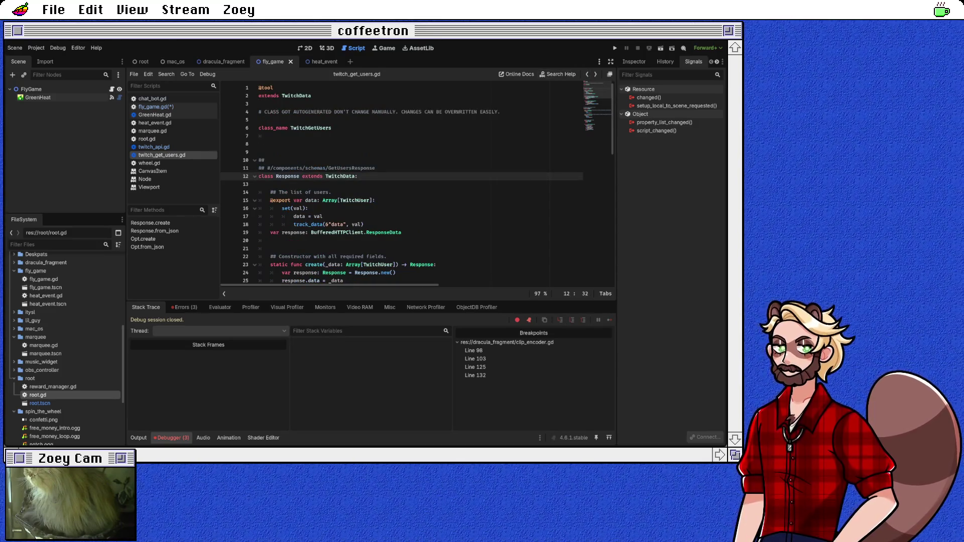
left_click(587, 73)
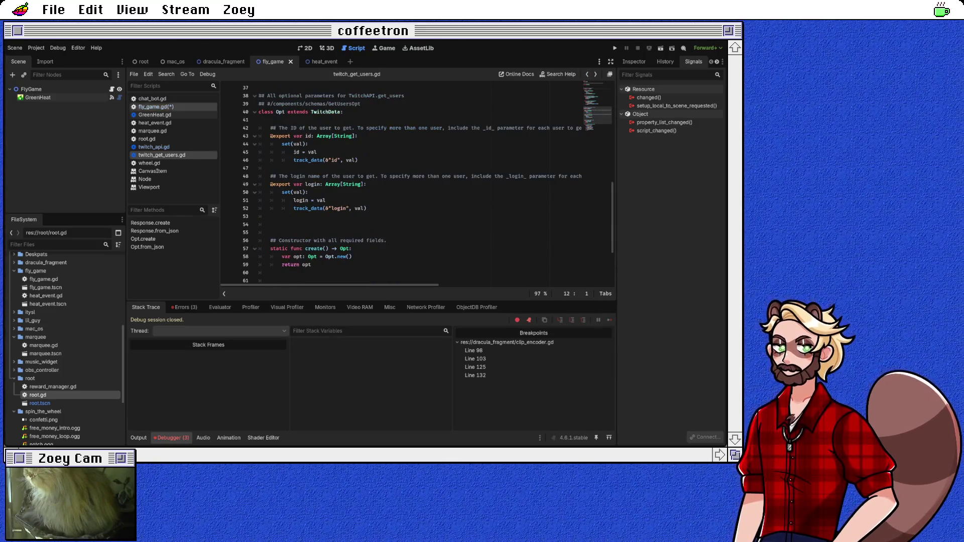
left_click(153, 99)
left_click(156, 107)
left_click(288, 215)
type("data[0")
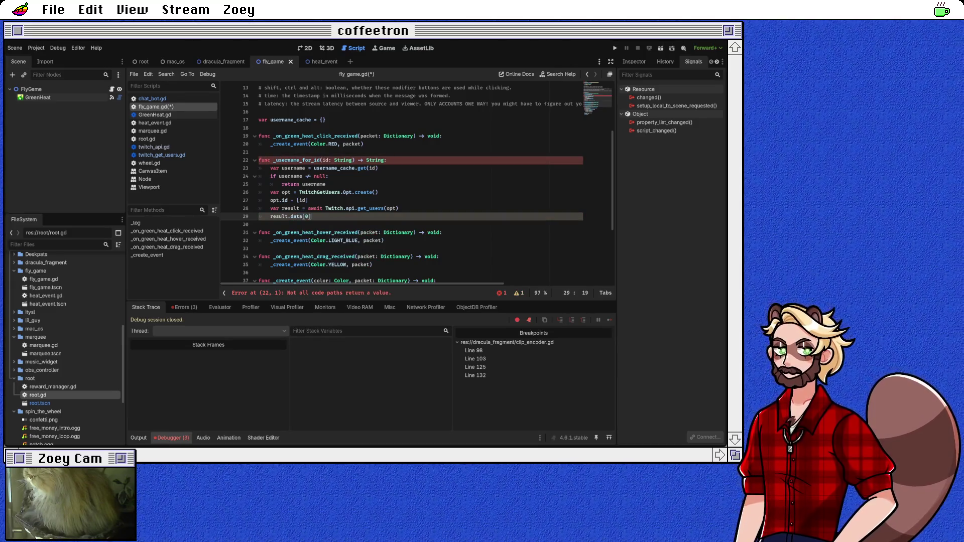
Store result.data[0] in 'var user' and begin the username_cache[id] assignment from user
key("Home")
type("var user =")
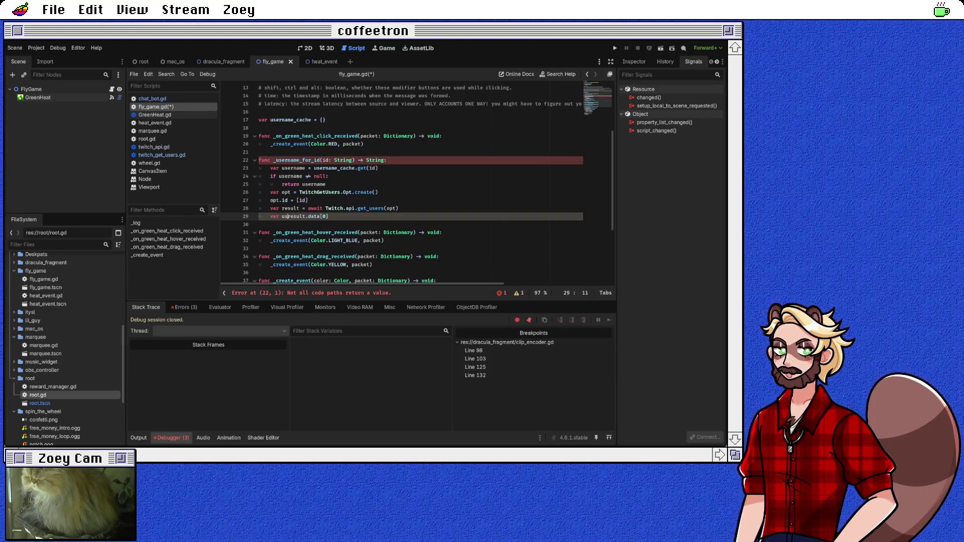
key("End")
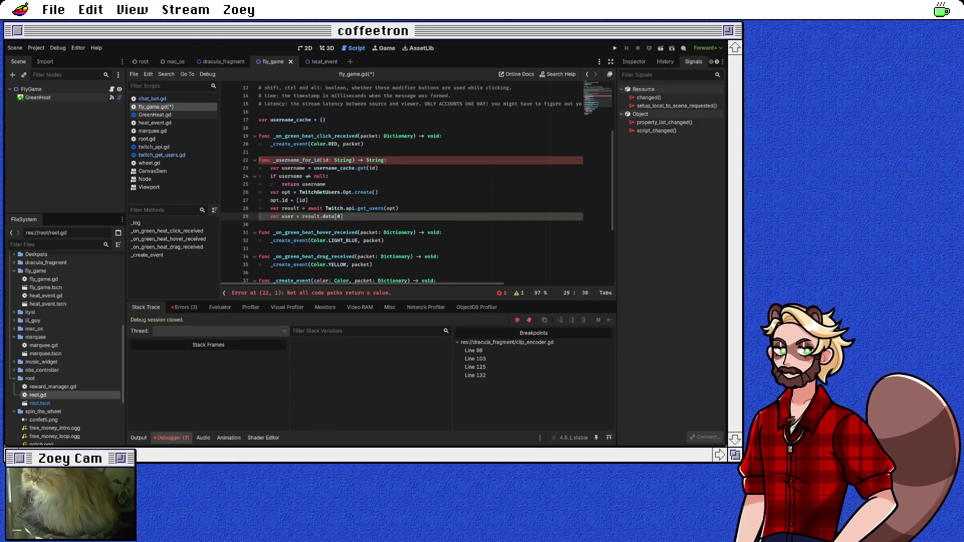
key("Return")
type("username_cache[id] = ")
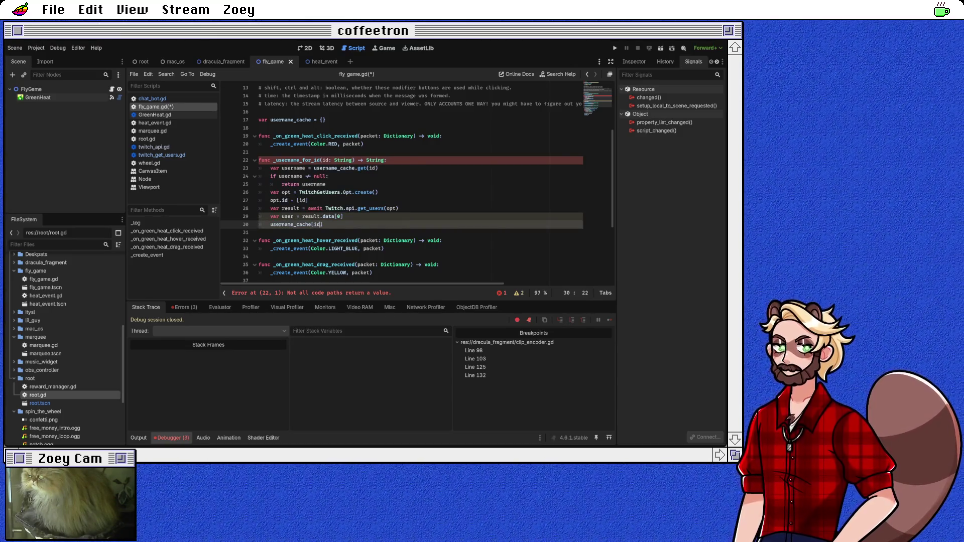
type("user.user")
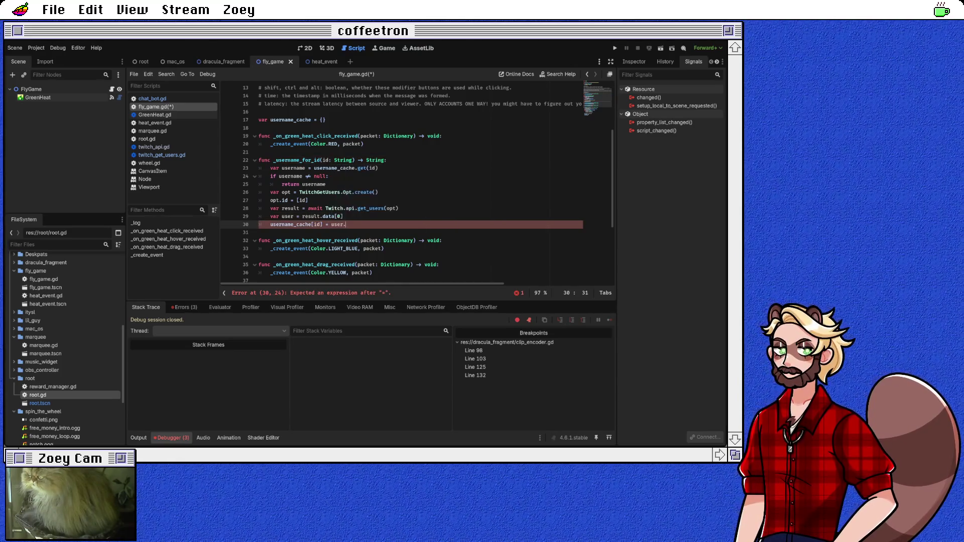
key("BackSpace")
key("BackSpace")
key("BackSpace")
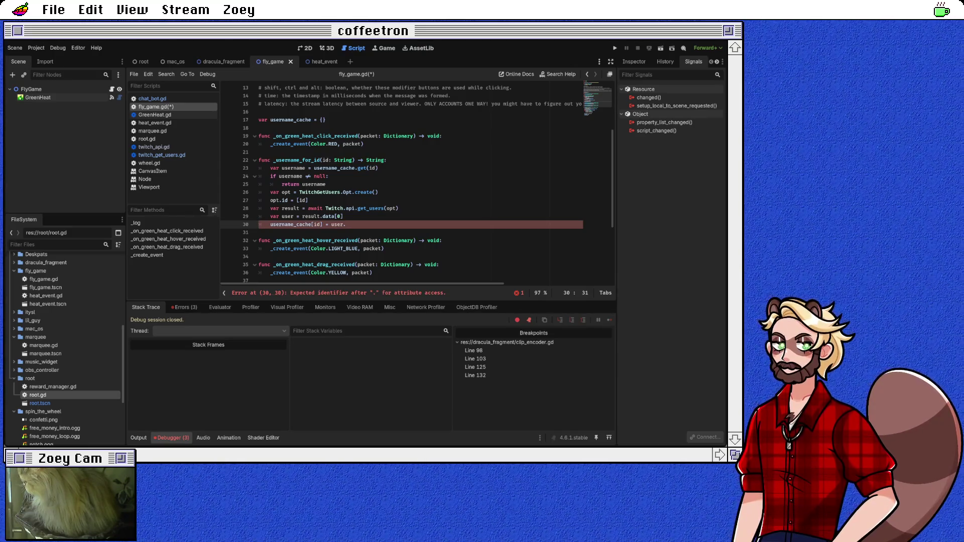
Look up the data type in TwitchGetUsers and annotate user as TwitchUser
left_click(315, 216)
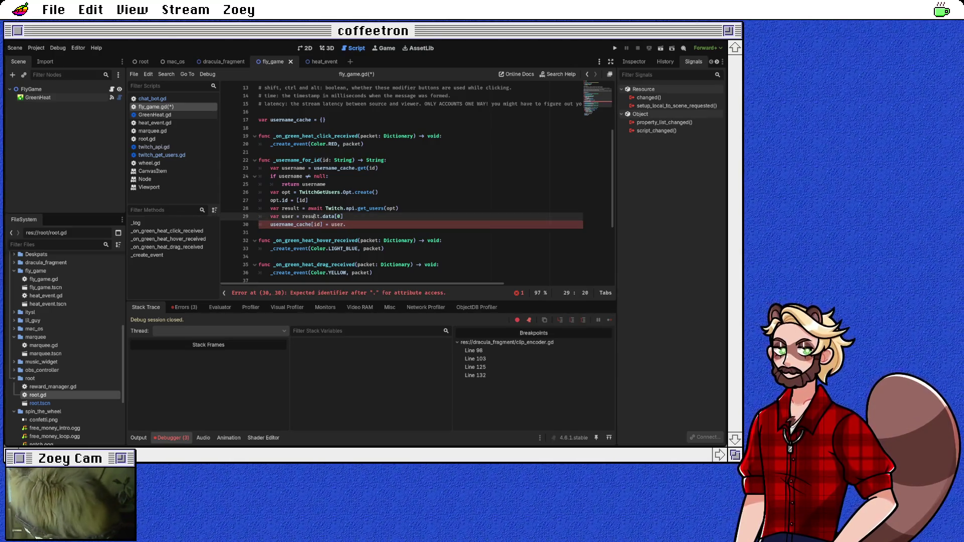
left_click(329, 217, "ctrl")
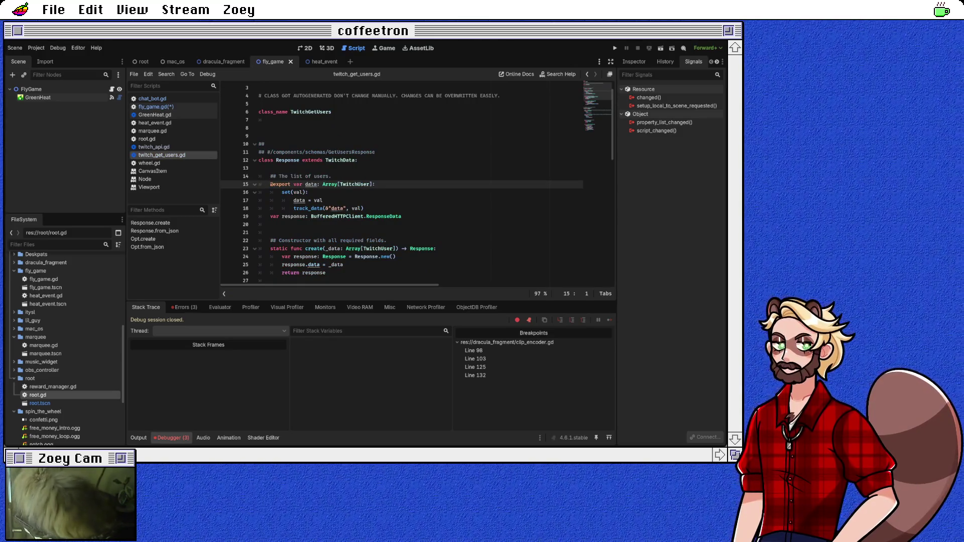
double_click(354, 184)
key("ctrl+c")
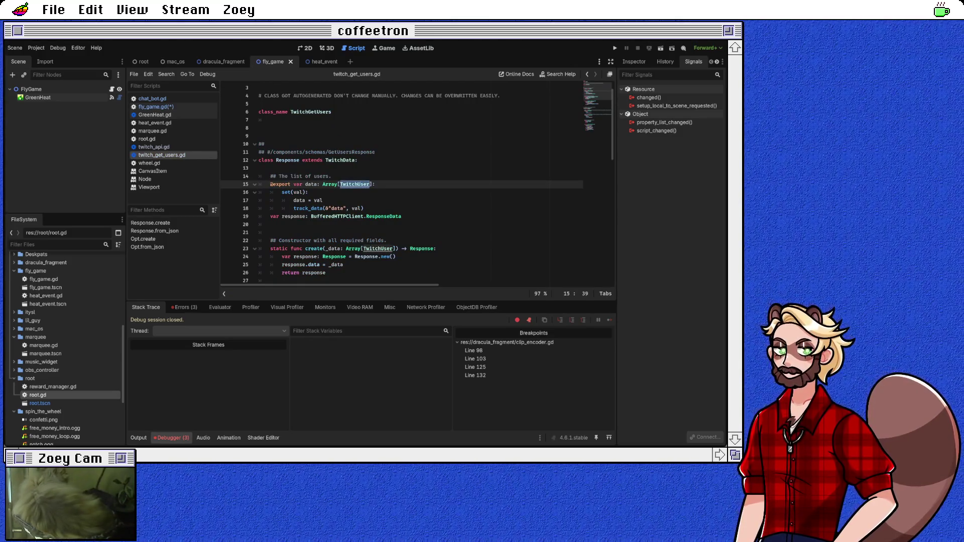
left_click(156, 106)
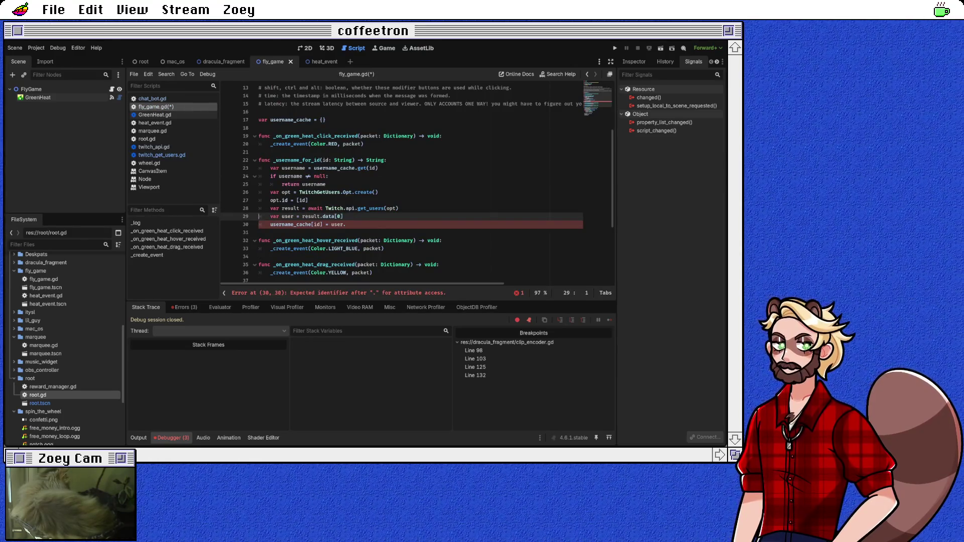
type(":")
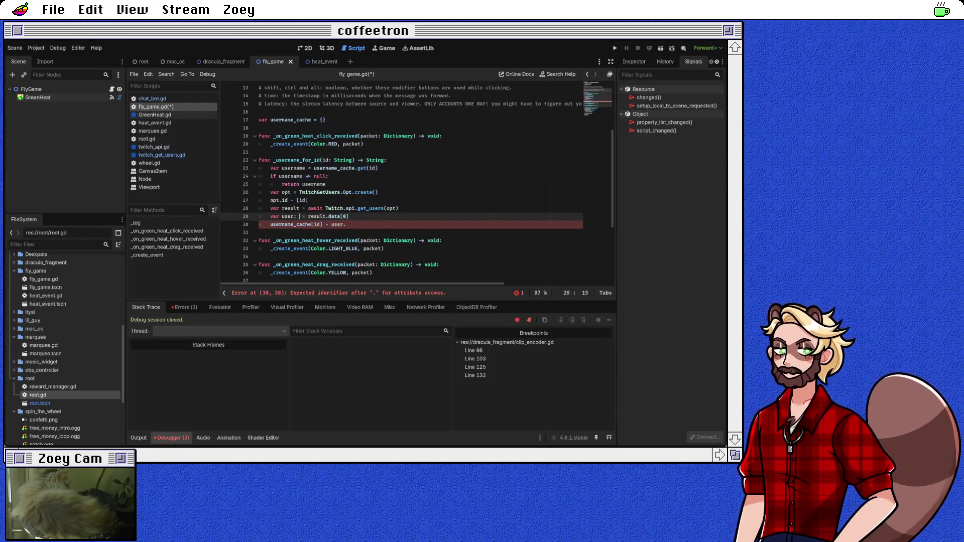
key("ctrl+v")
Cache user.display_name under id and add 'return user.display_name'
key("Down")
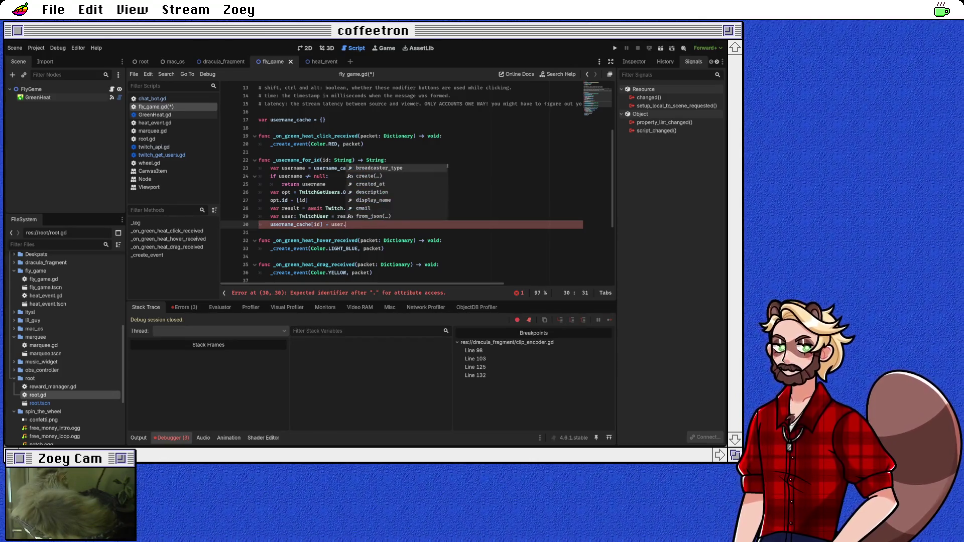
type("nam")
key("Up")
key("Return")
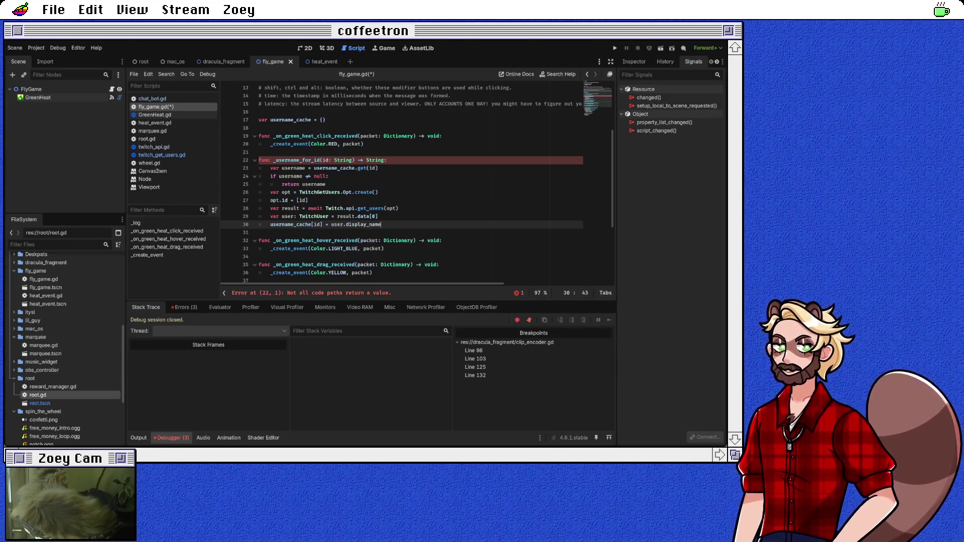
left_click(363, 224, "ctrl")
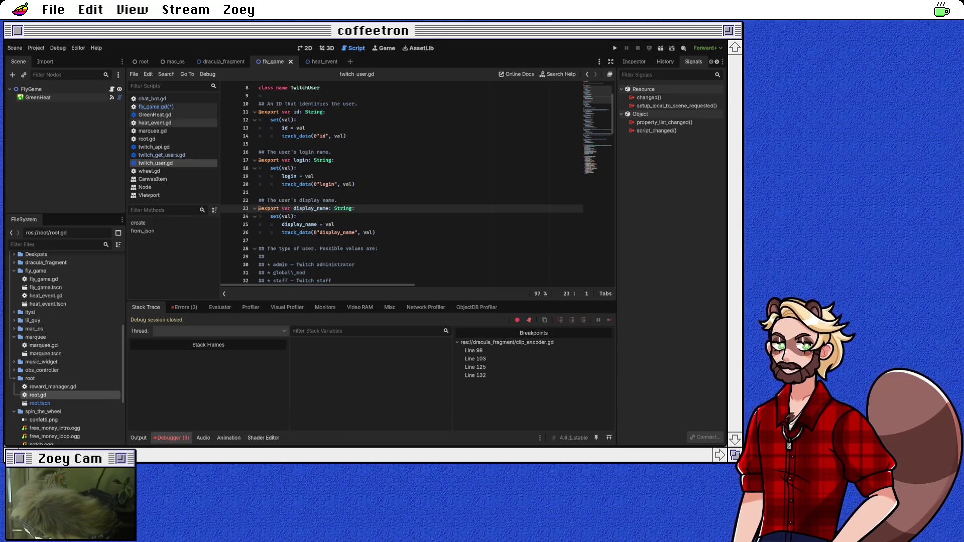
left_click(155, 107)
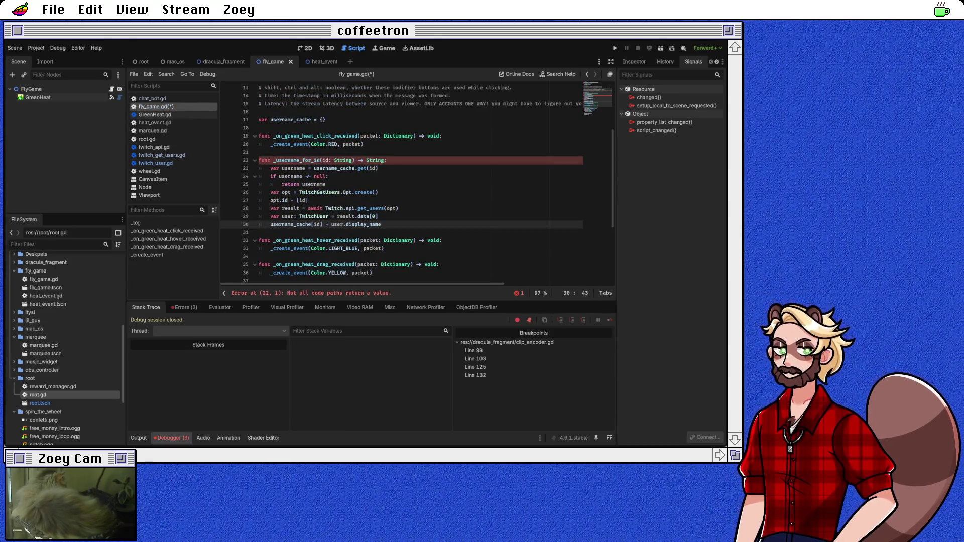
key("Return")
type("return")
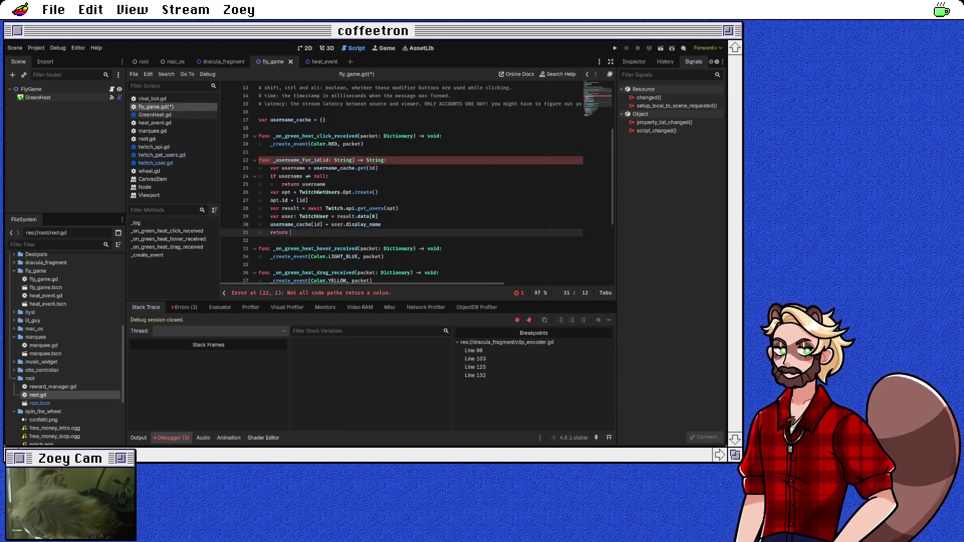
type(" user.display_name")
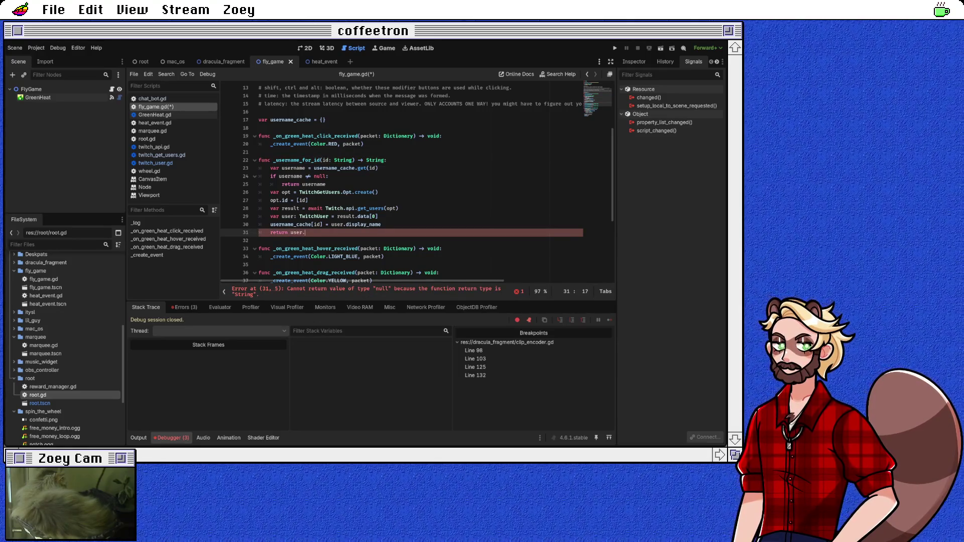
left_click(259, 241)
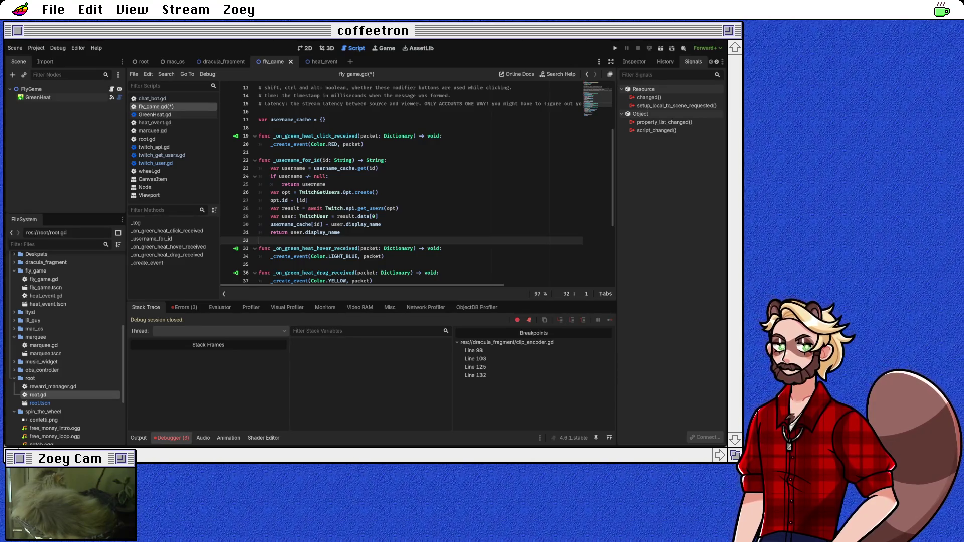
Below the _log line, add 'var username = await _username_for_id(packet["id"])'
scroll(417, 186, "down", 4)
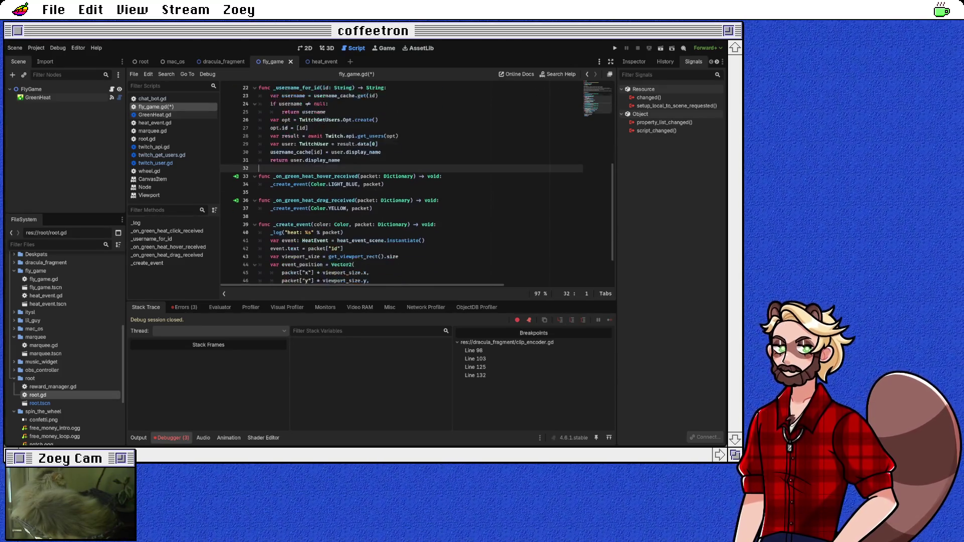
scroll(402, 183, "down", 1)
left_click(326, 259)
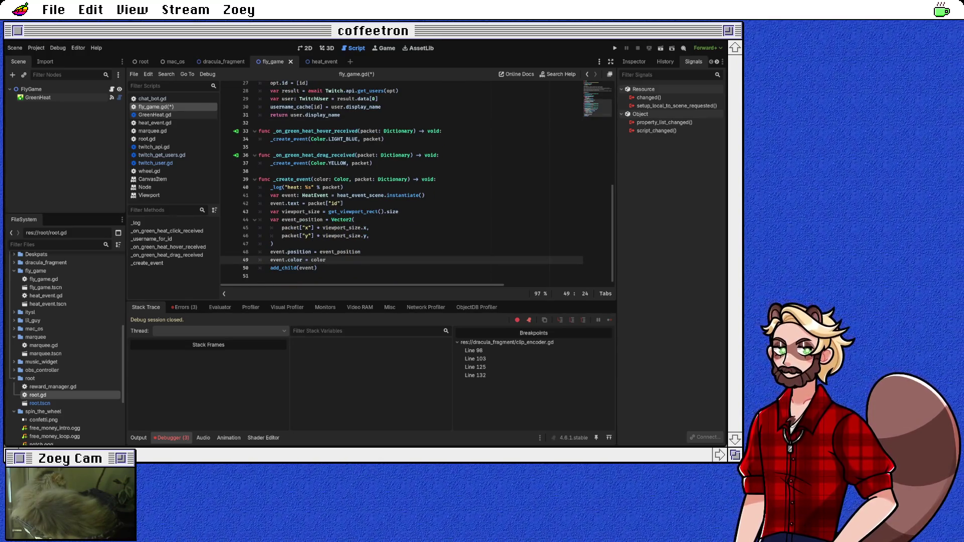
left_click(344, 204)
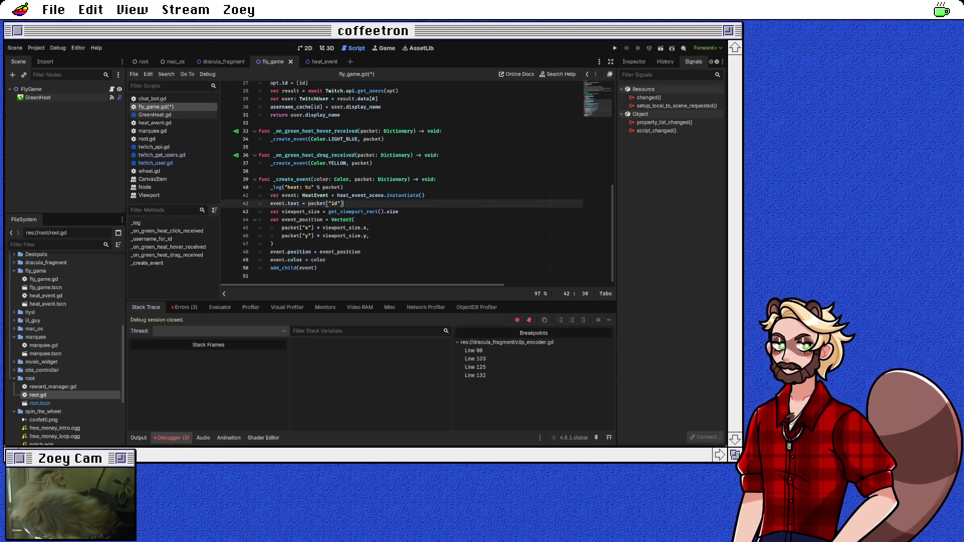
left_click(425, 195)
left_click(344, 188)
key("Return")
type("var use")
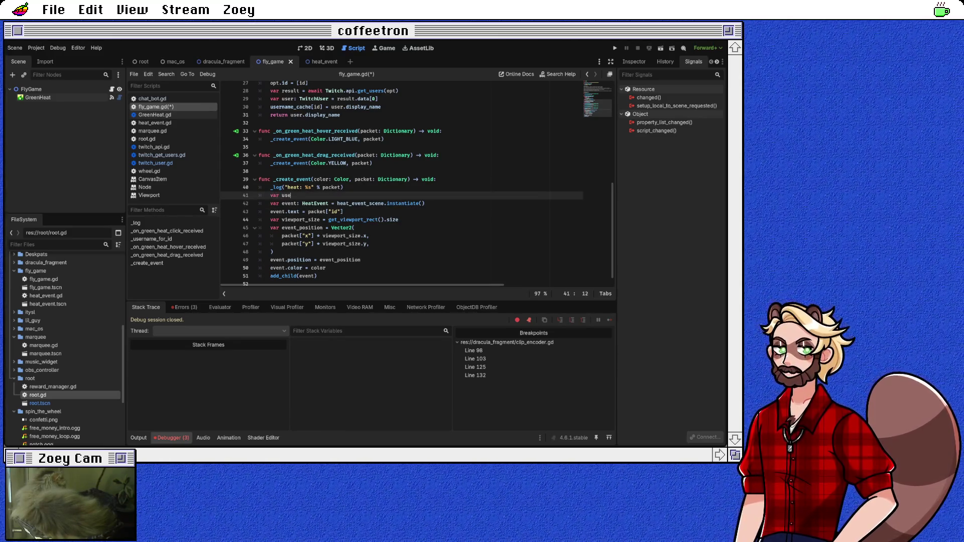
type("rname = await ")
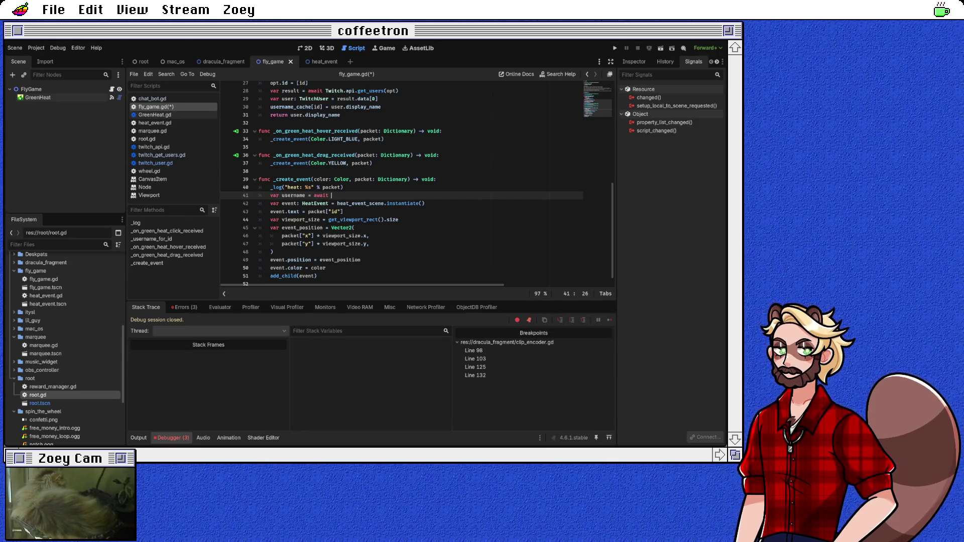
type("event")
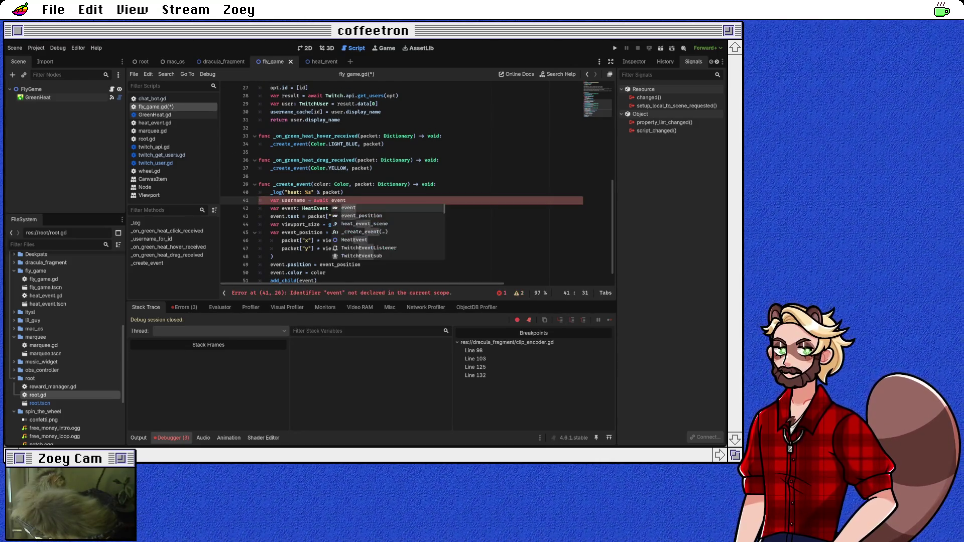
key("BackSpace")
key("BackSpace")
key("BackSpace")
key("BackSpace")
key("BackSpace")
type("_get")
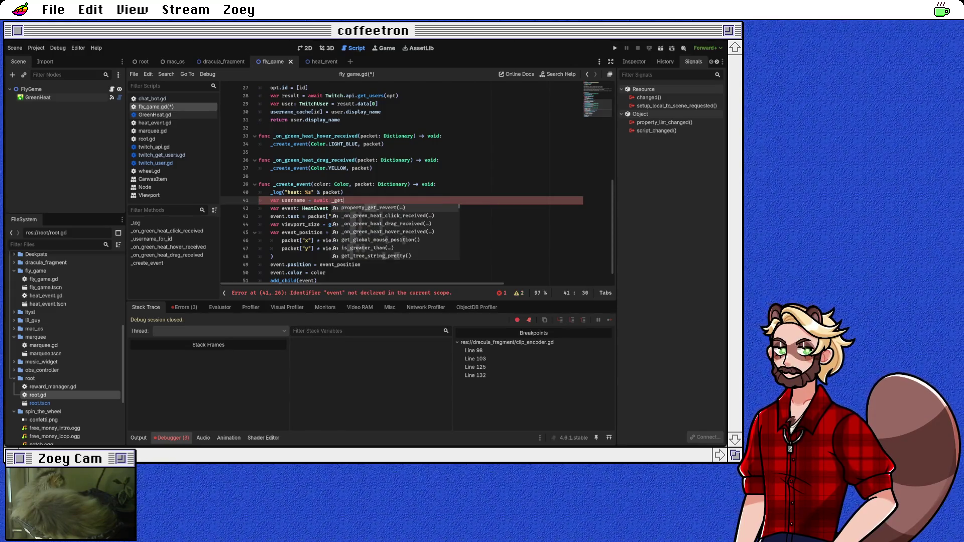
key("BackSpace")
key("BackSpace")
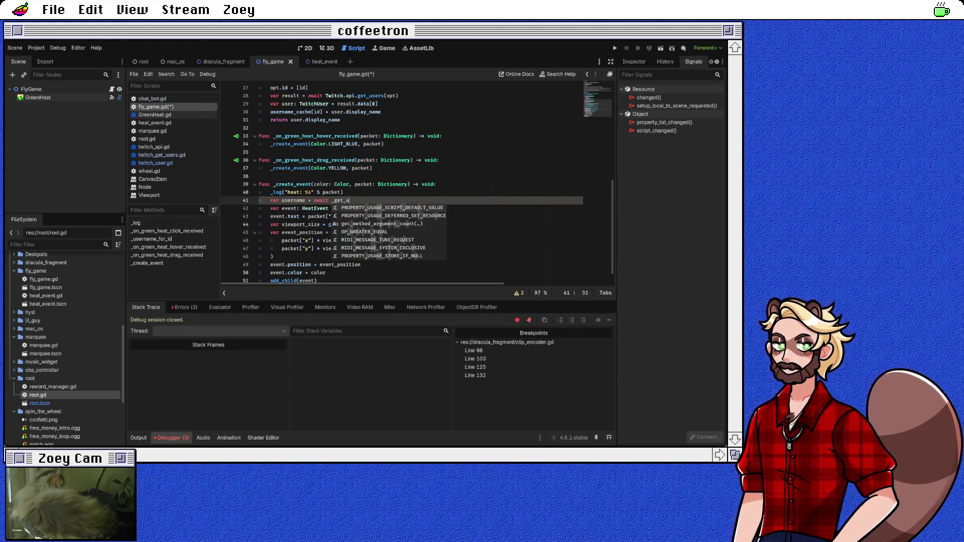
key("BackSpace")
type("us")
key("Return")
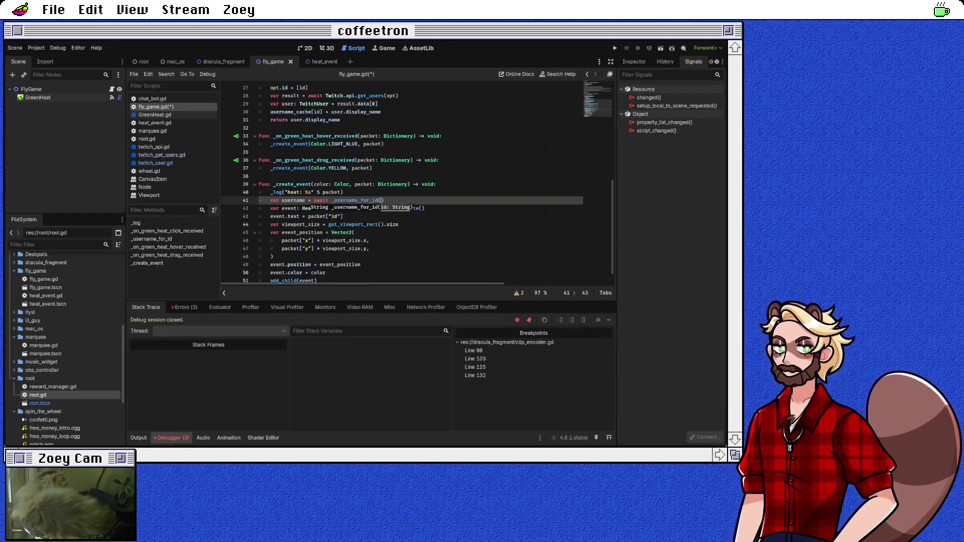
type("packet[\"")
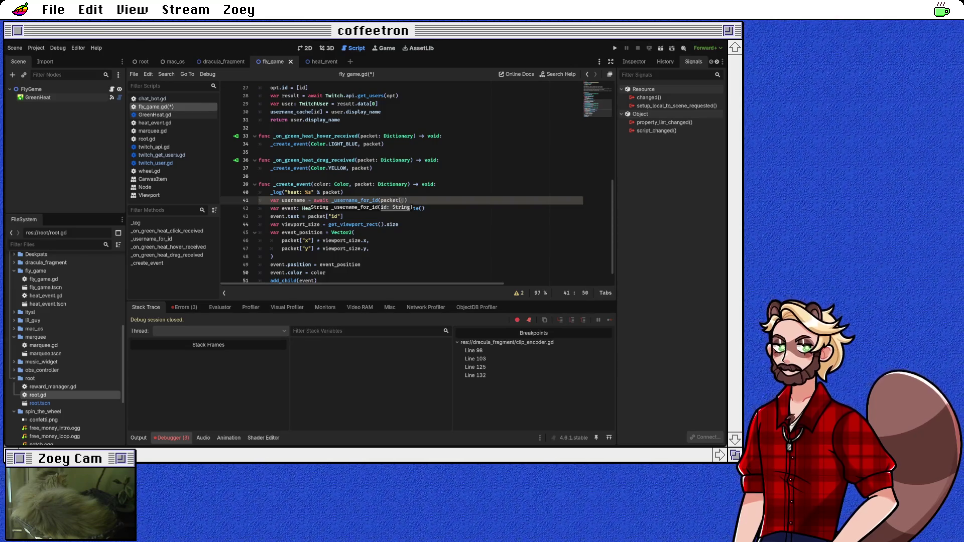
type("id")
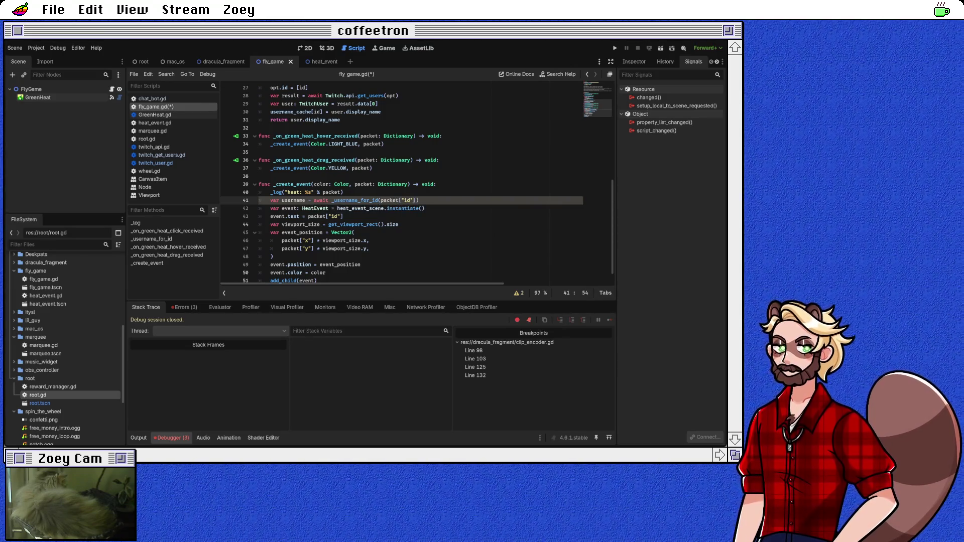
Review the new username line and bring up the Output log
left_click(343, 192)
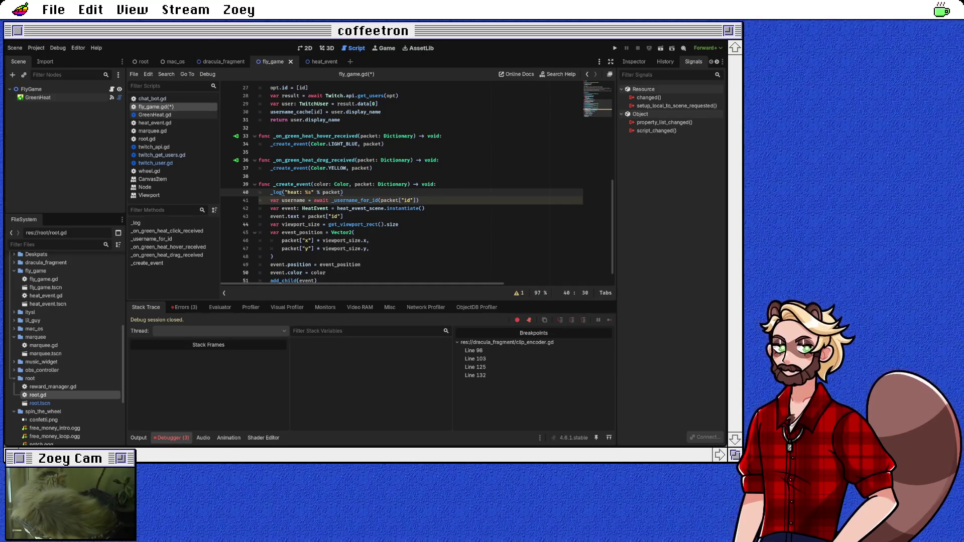
scroll(401, 183, "up", 3)
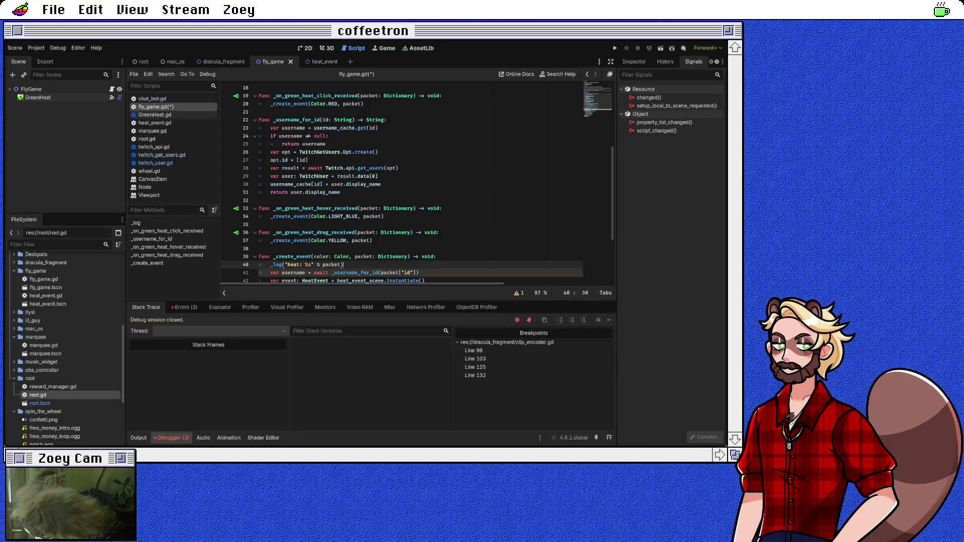
left_click(419, 273)
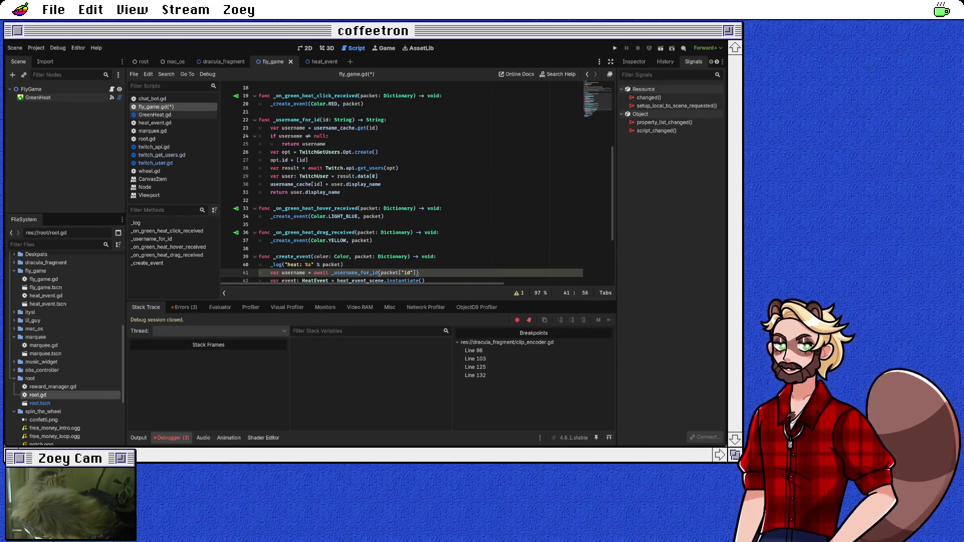
left_click(344, 265)
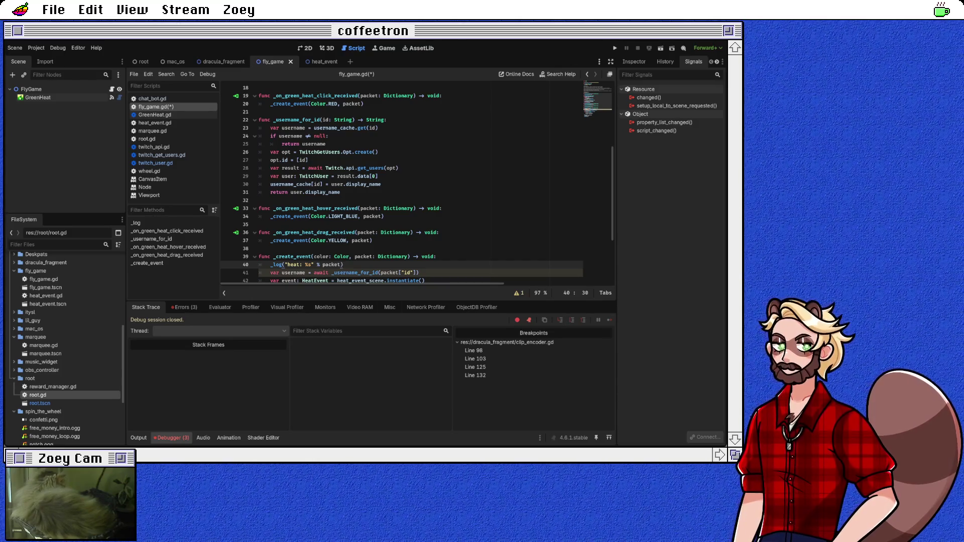
left_click(139, 438)
scroll(357, 390, "up", 10)
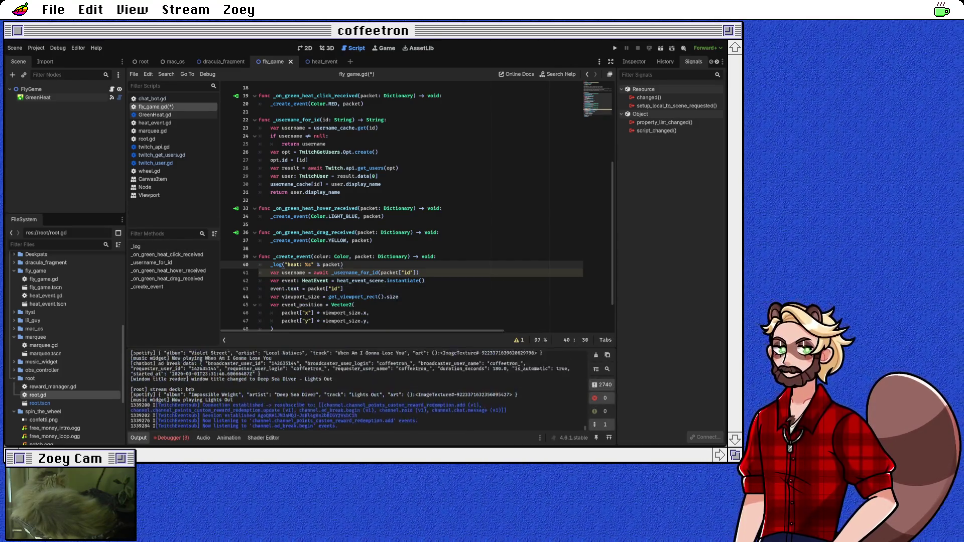
scroll(350, 390, "up", 5)
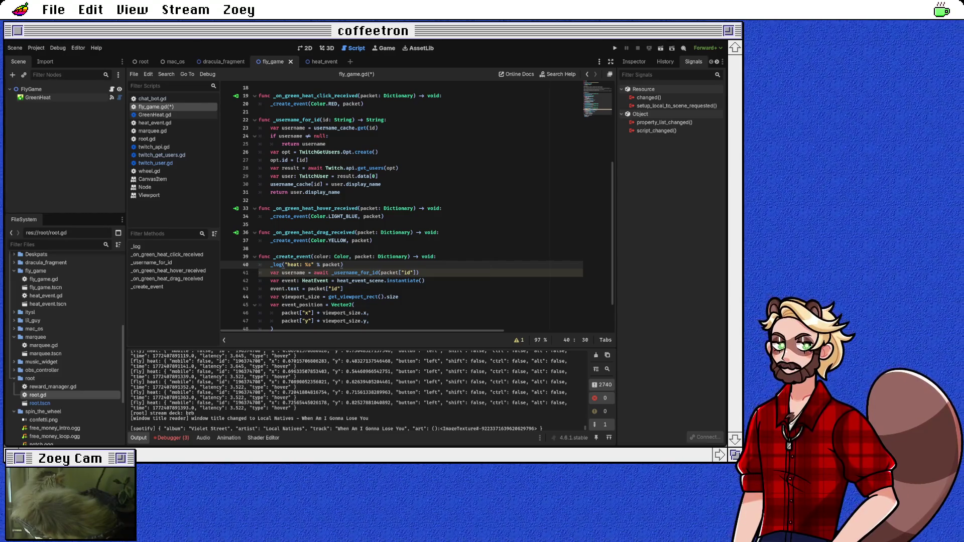
scroll(351, 389, "up", 3)
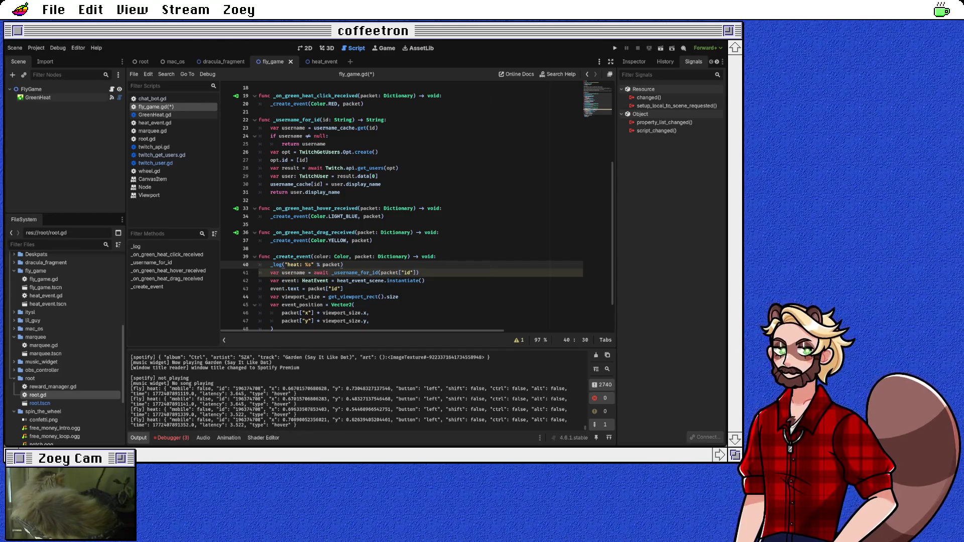
scroll(352, 389, "up", 5)
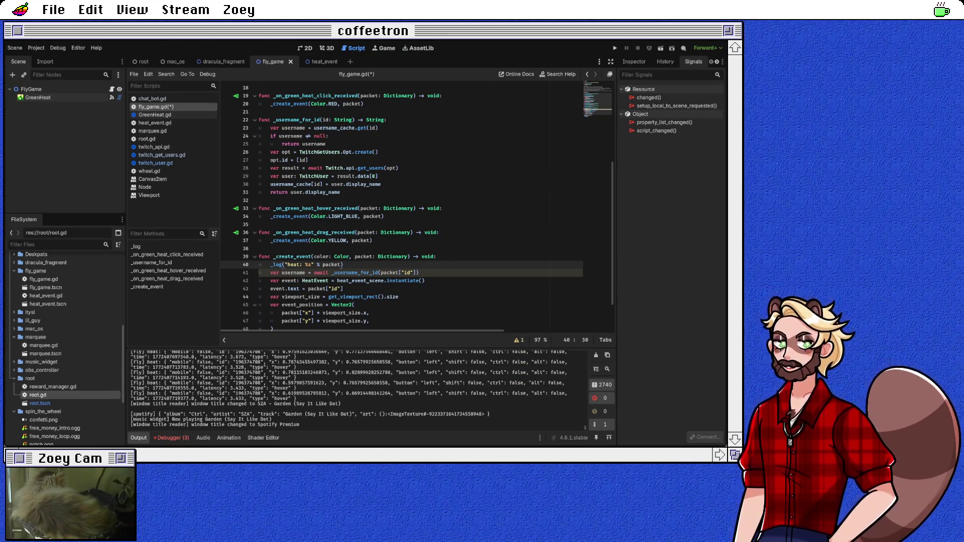
scroll(350, 391, "up", 4)
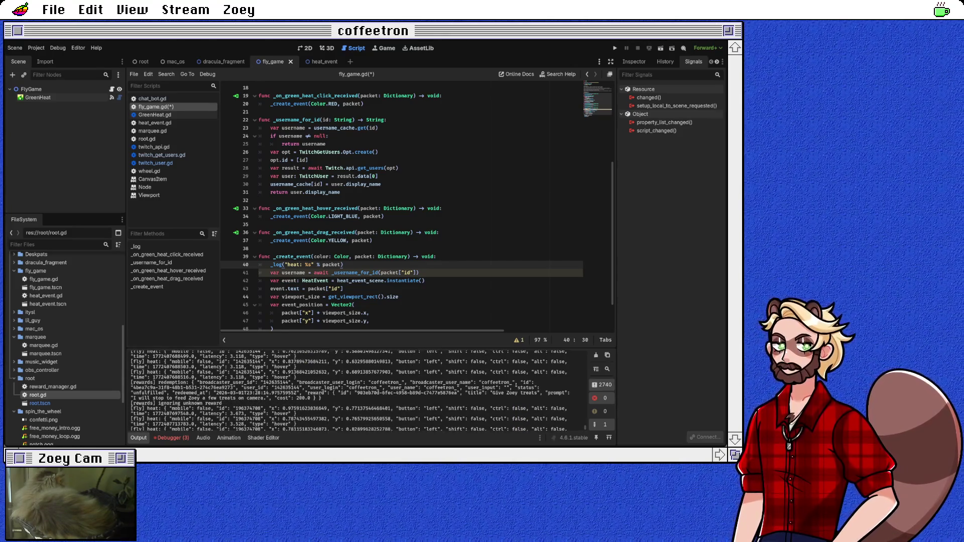
scroll(350, 391, "up", 5)
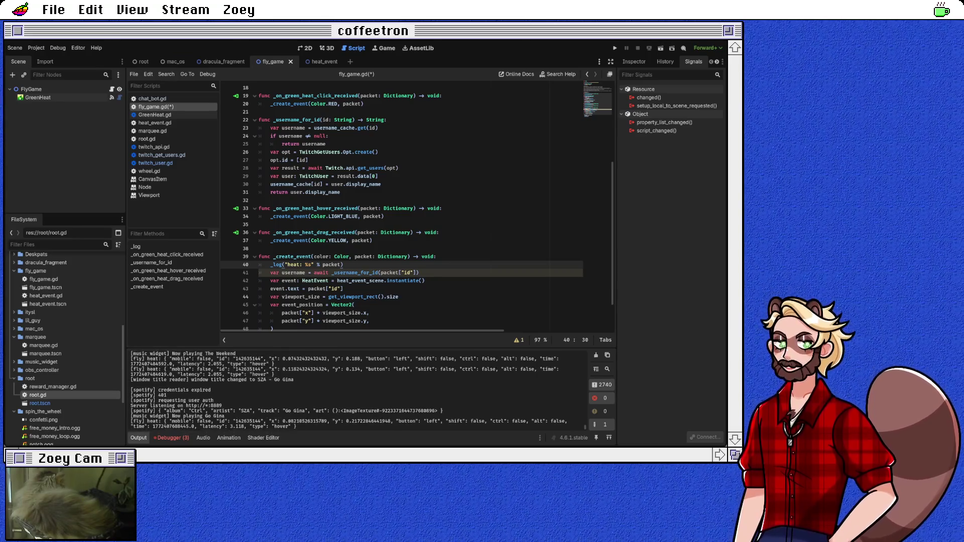
scroll(350, 390, "up", 6)
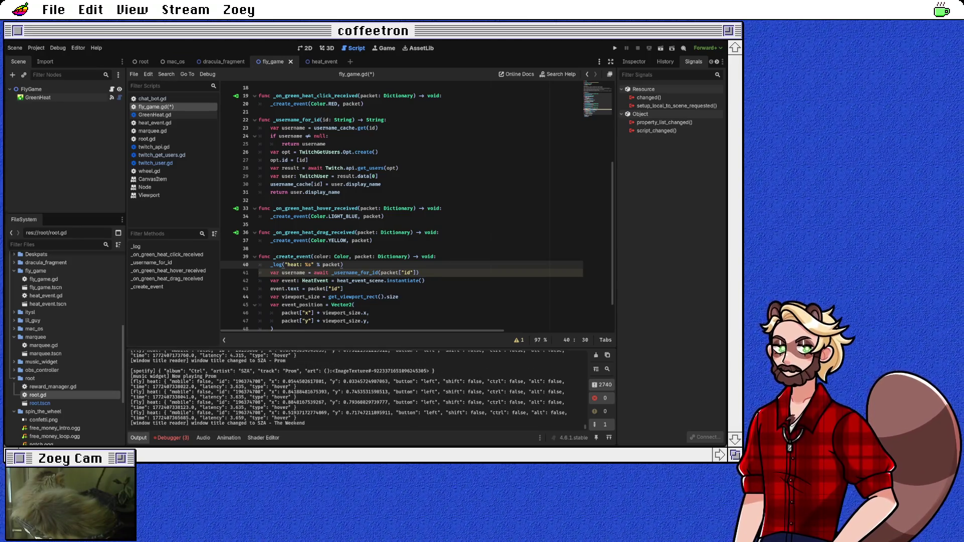
scroll(350, 391, "up", 4)
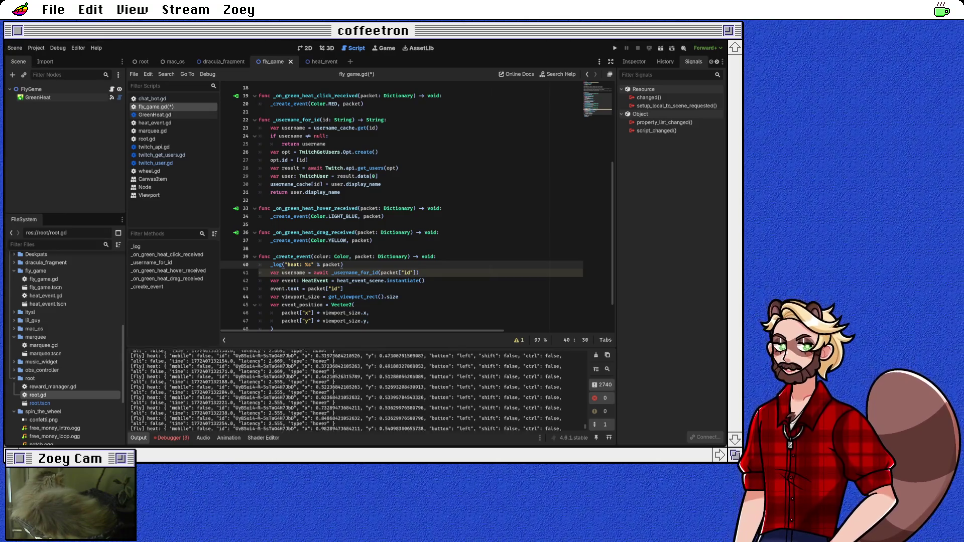
left_click_drag(235, 387, 296, 386)
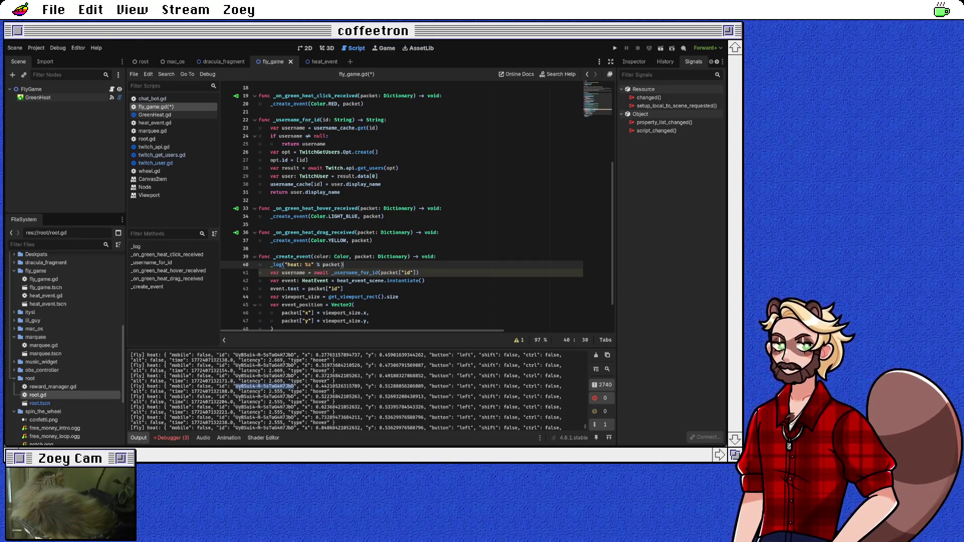
Insert 'var user_id = Int(packet["id"])' after the _log call and select the Int expression
key("Return")
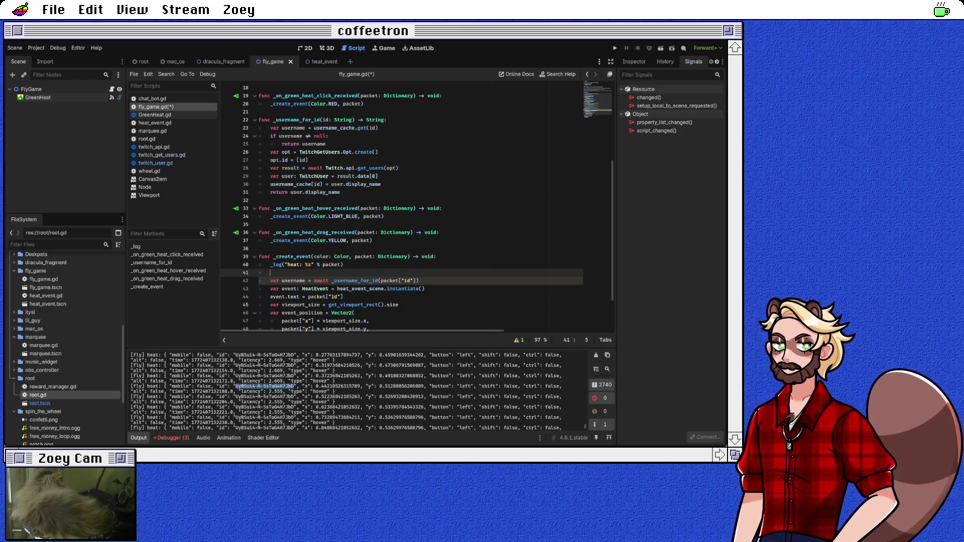
type("ift(")
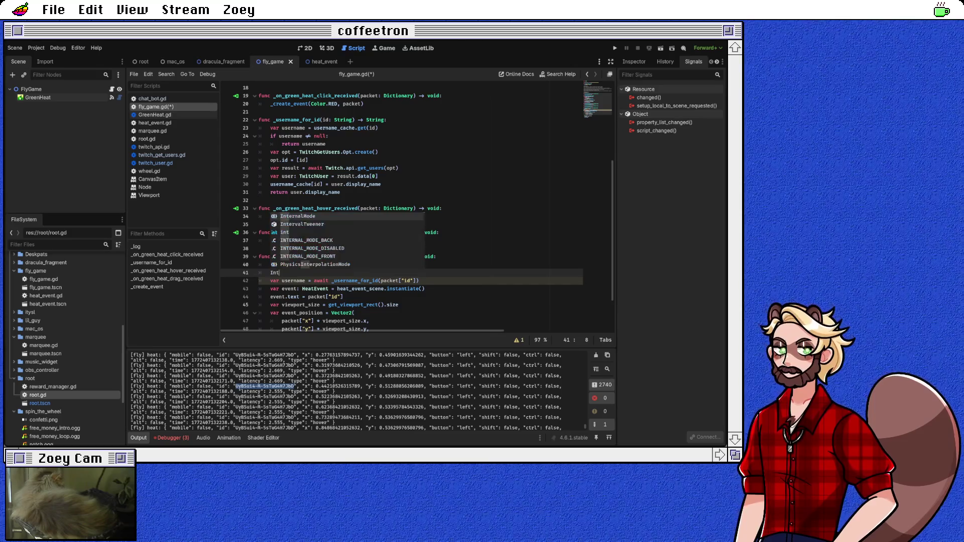
type("packet[")
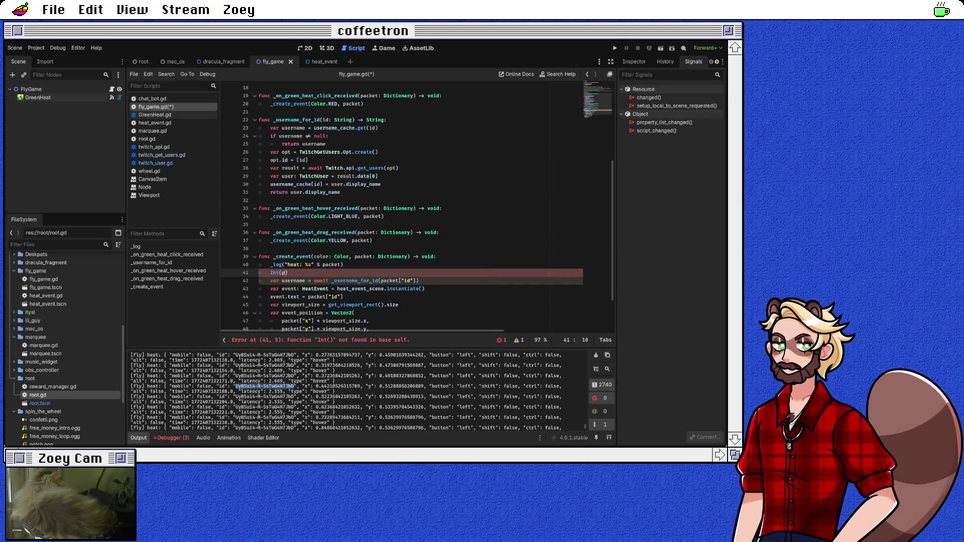
type("\"id")
left_click(343, 265)
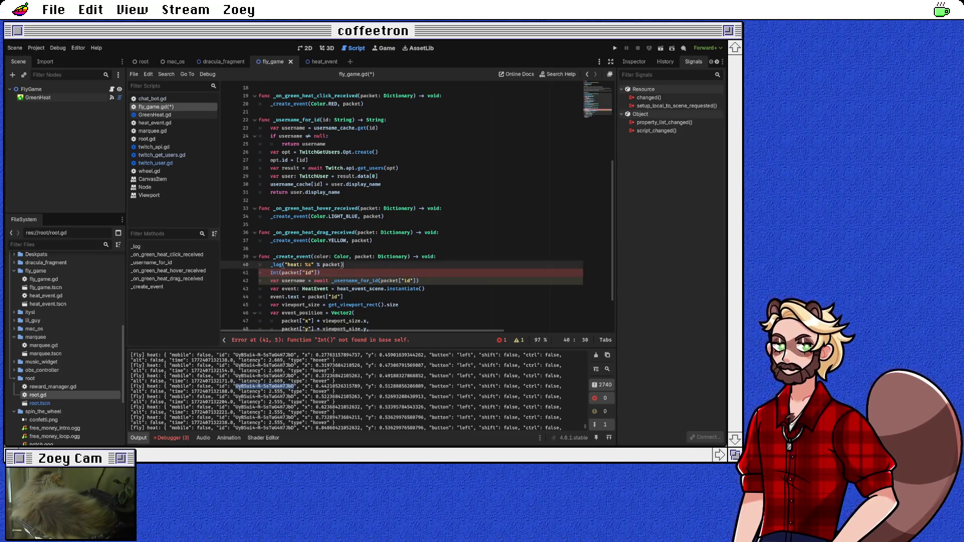
left_click(271, 272)
type("var ")
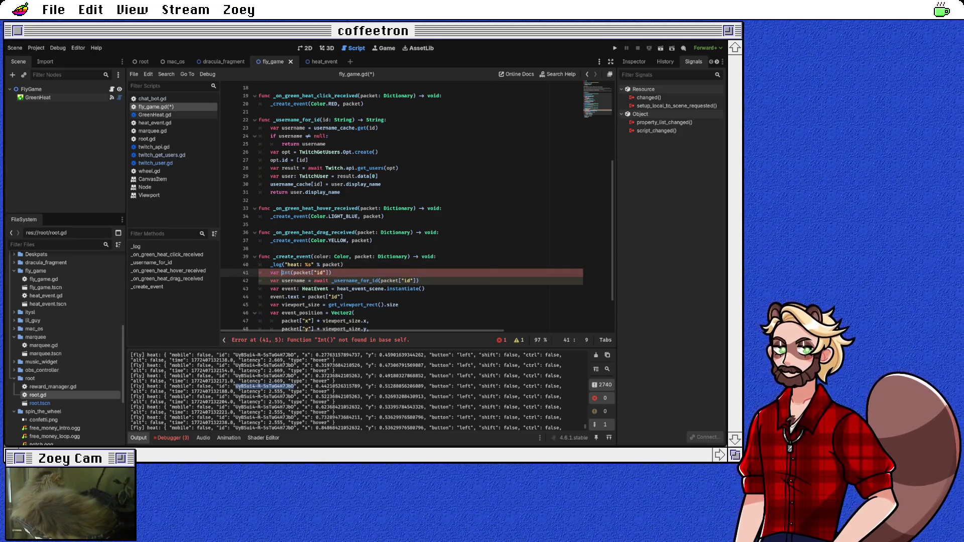
type("user_id =")
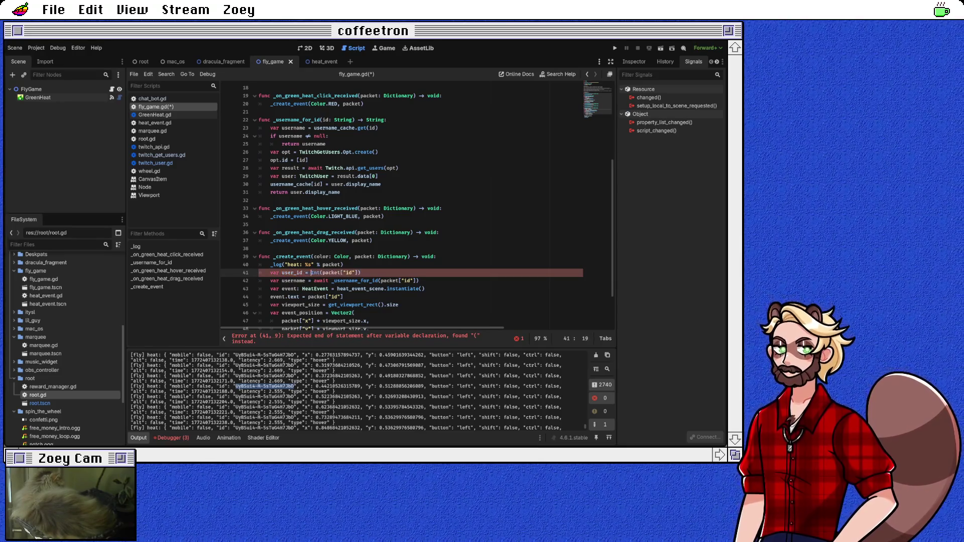
left_click(361, 273)
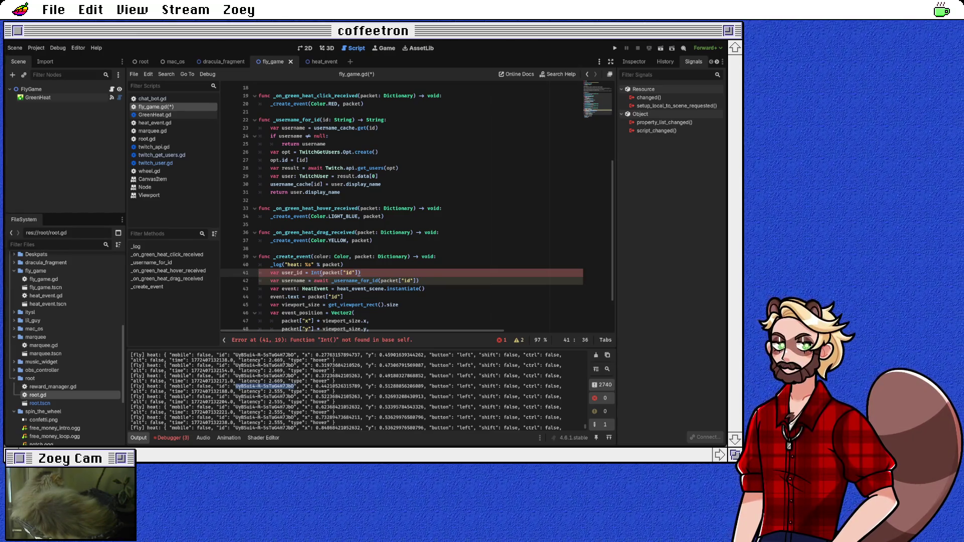
left_click_drag(311, 273, 361, 273)
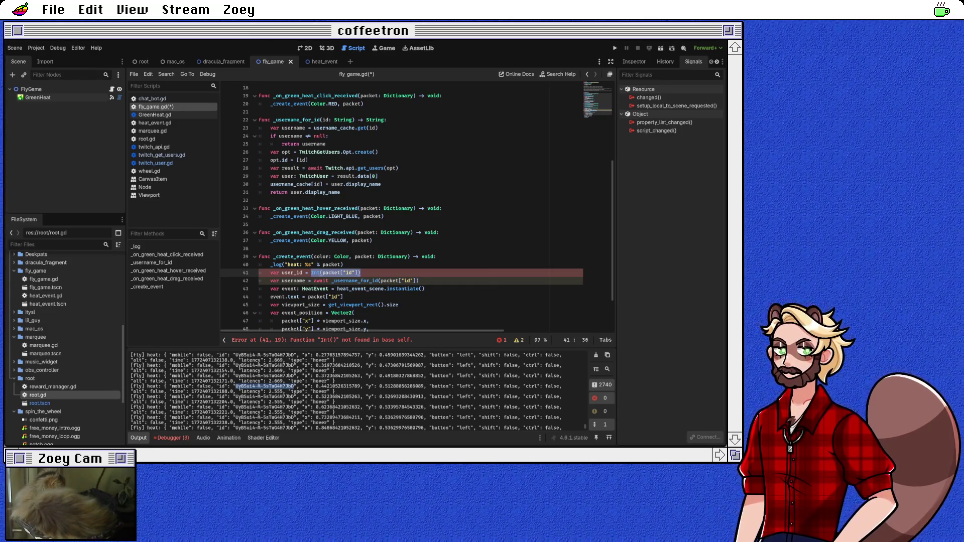
Insert an if !packet["id"].is_valid_int(): condition above the user_id line
left_click(343, 264)
left_click_drag(311, 272, 361, 273)
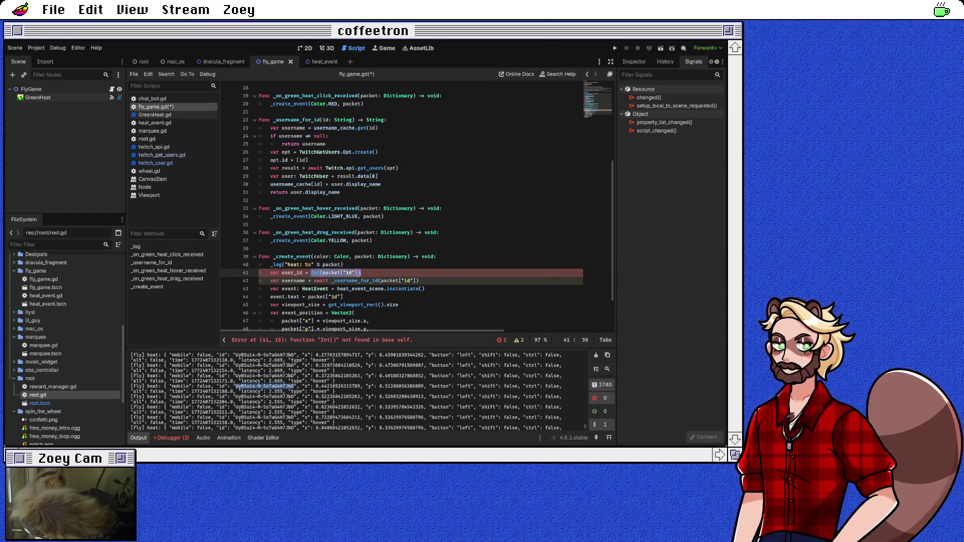
key("ctrl+shift+Return")
type("if (")
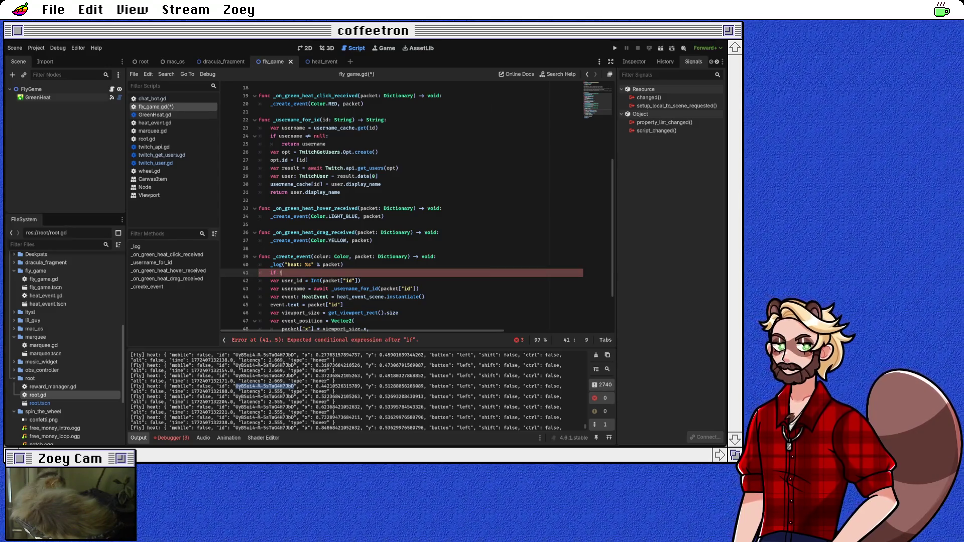
type("!")
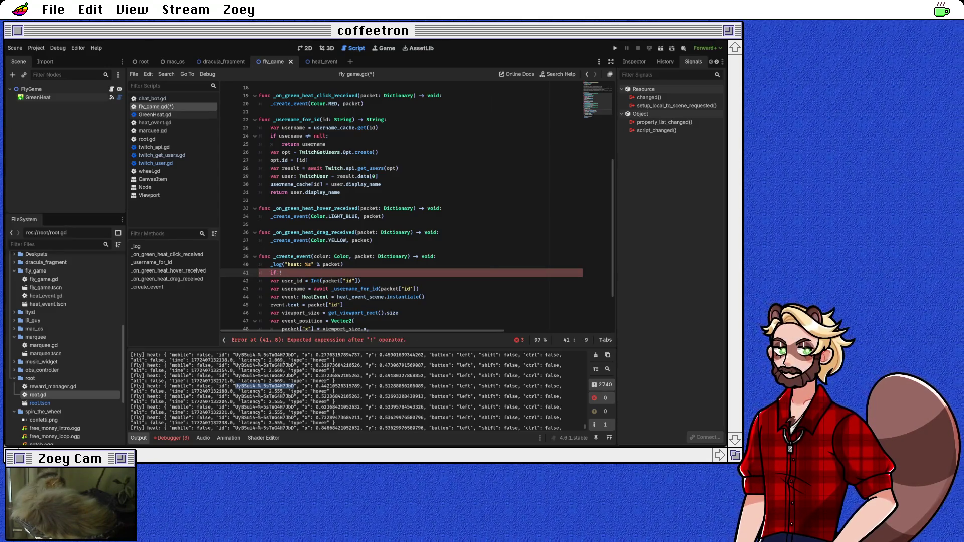
type("packet")
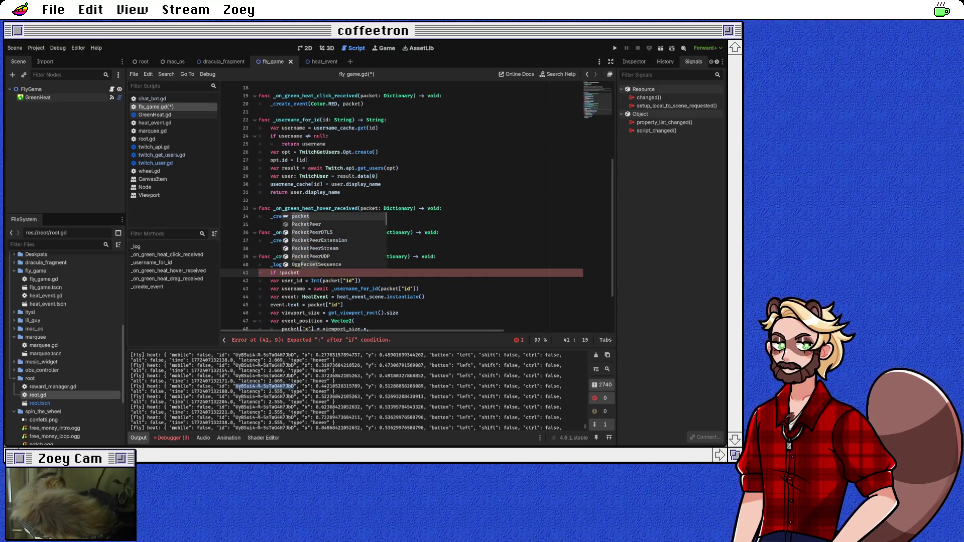
type("[\"id\"].")
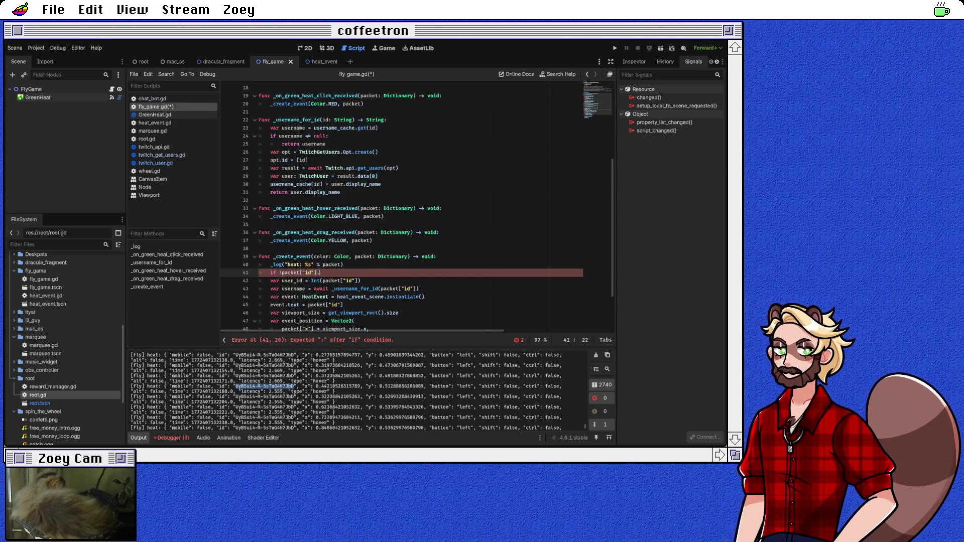
type("is_valid_int()")
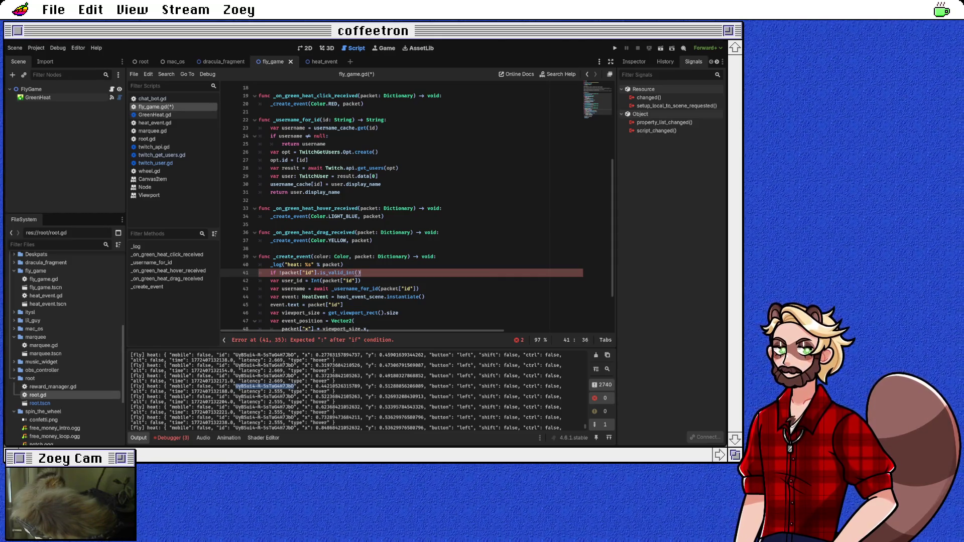
type(":")
key("Return")
scroll(417, 206, "down", 2)
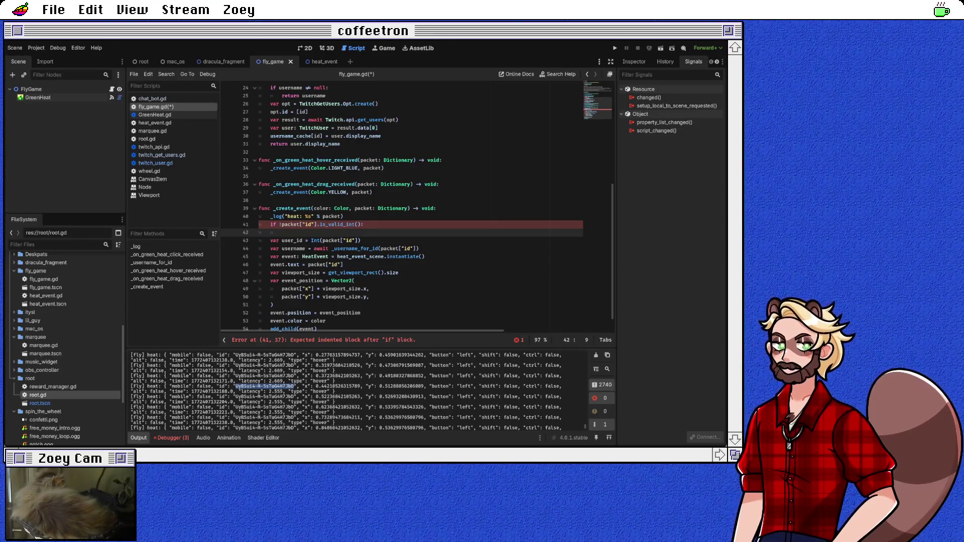
Declare var username: String, assign username = "anonymous" in the if body, and add an else branch
left_click(344, 216)
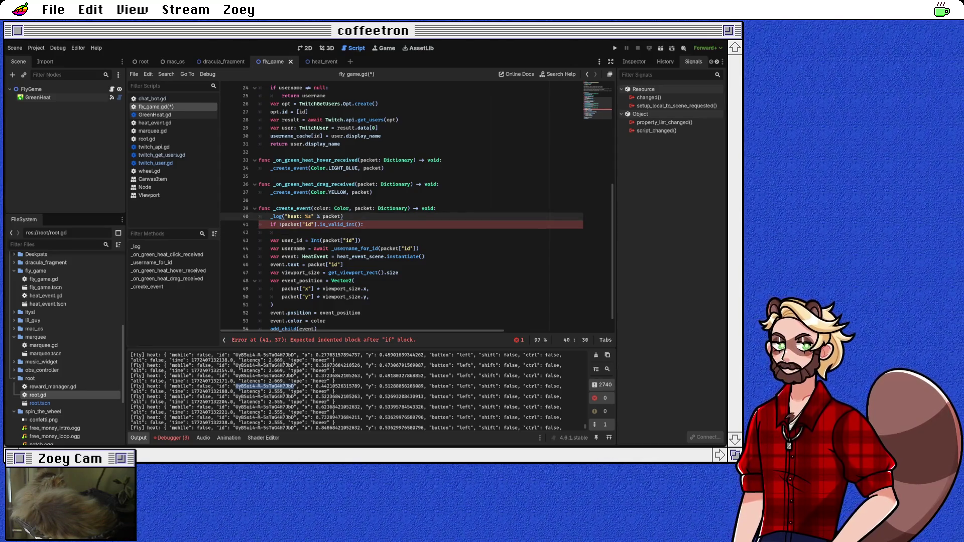
key("Return")
type("var username: String")
key("Down")
key("Down")
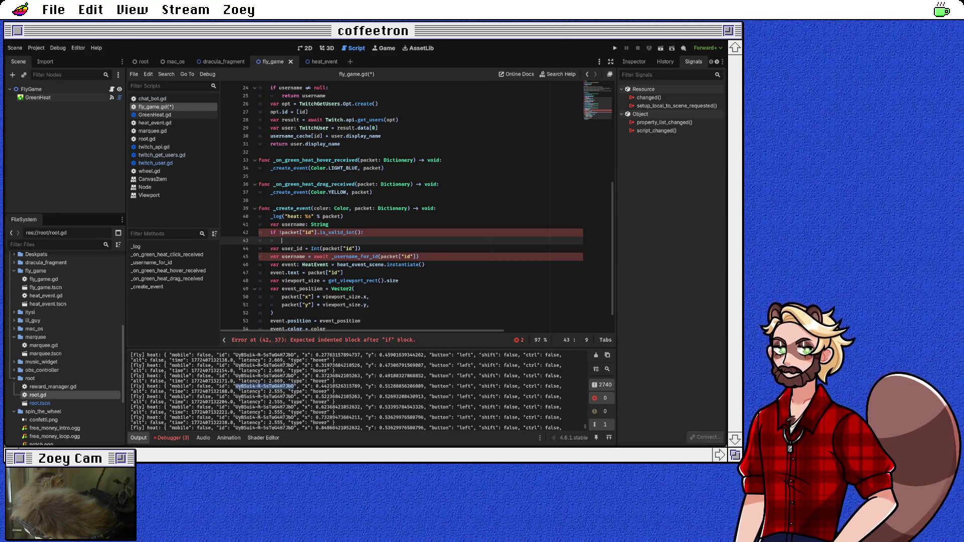
type("username = \"")
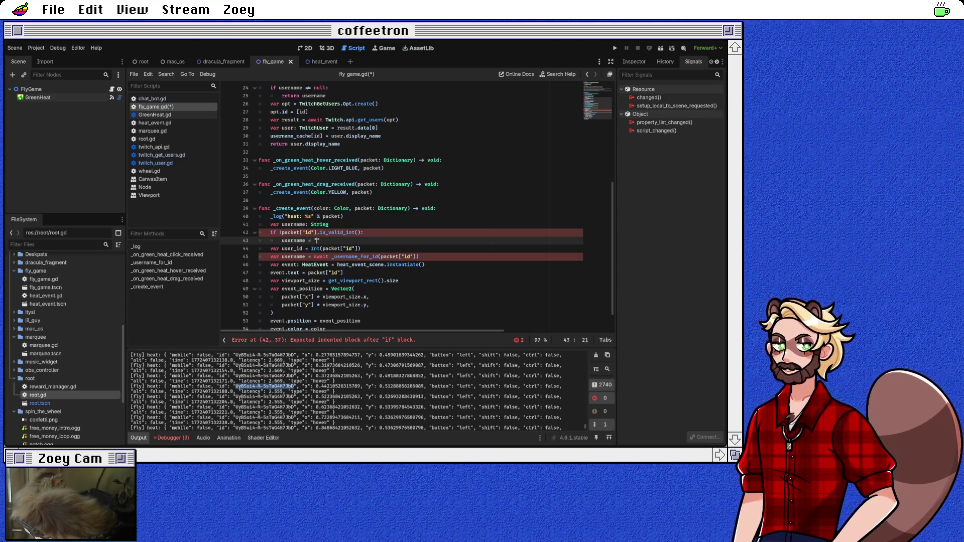
type("anonymous\"")
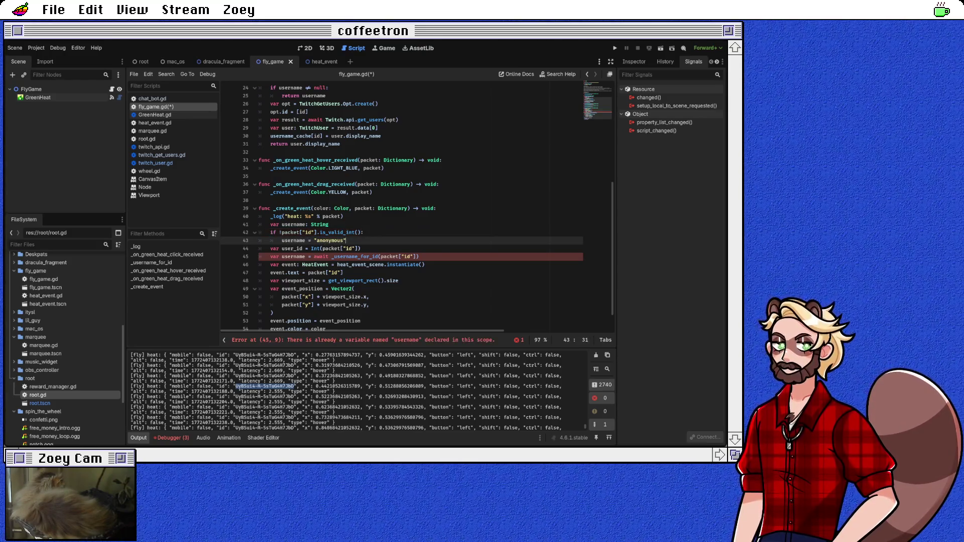
key("Return")
type("lse:")
key("Down")
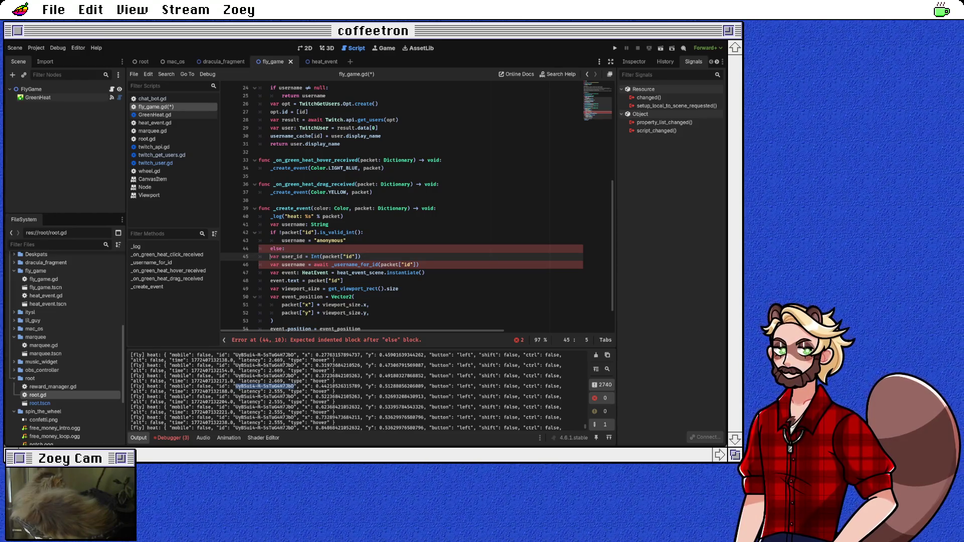
Delete the user_id line and indent the username lookup under else, dropping its var keyword
left_click(271, 248)
key("Down")
key("ctrl+shift+k")
key("Tab")
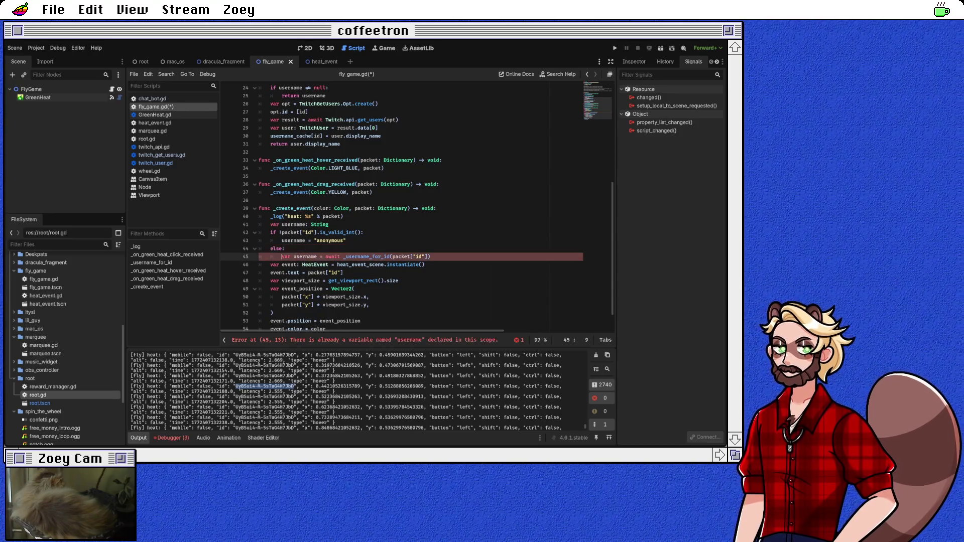
key("ctrl+shift+Right")
key("BackSpace")
key("Delete")
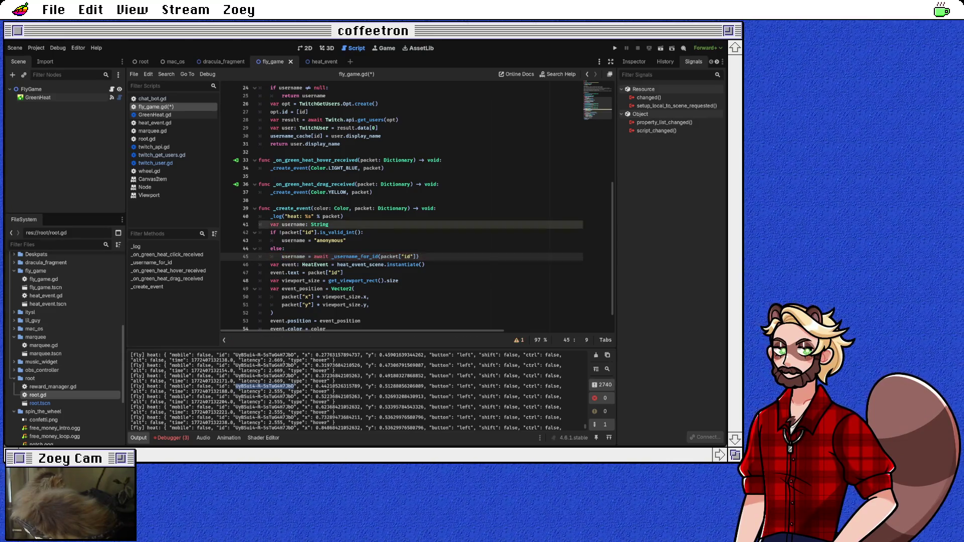
Add blank lines before var event and var username to space out the block
left_click(259, 265)
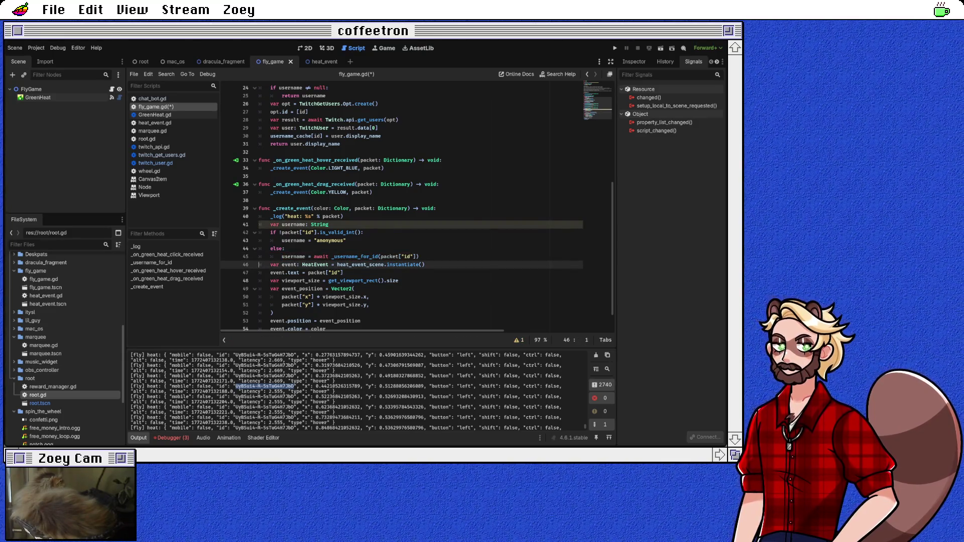
key("Return")
key("Up")
key("Up")
key("Up")
key("Return")
key("Up")
key("Up")
key("End")
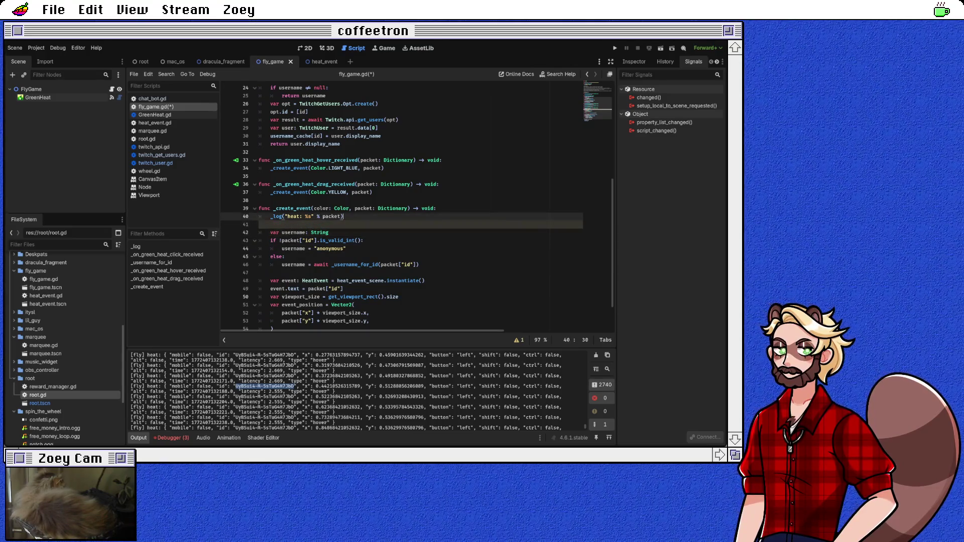
left_click(346, 248)
key("ctrl+s")
left_click(259, 225)
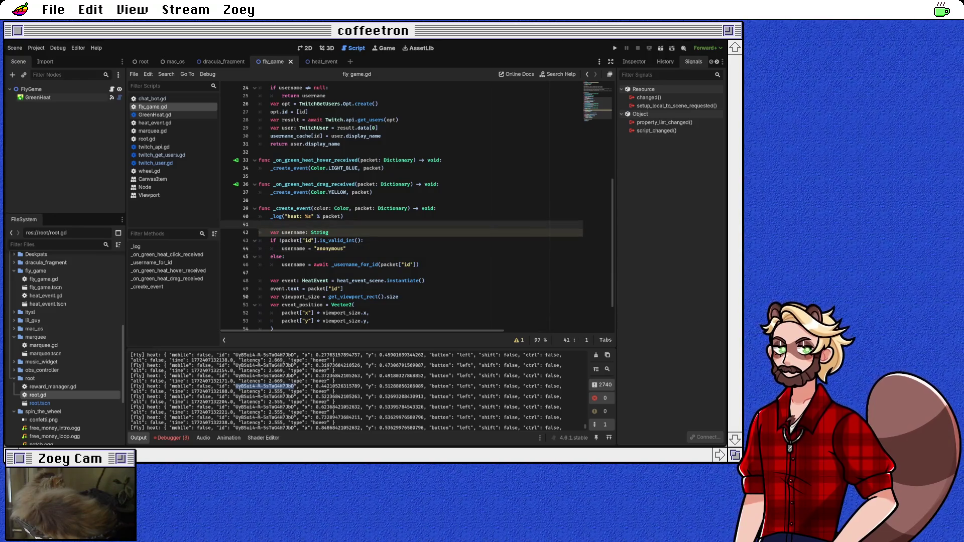
left_click(519, 340)
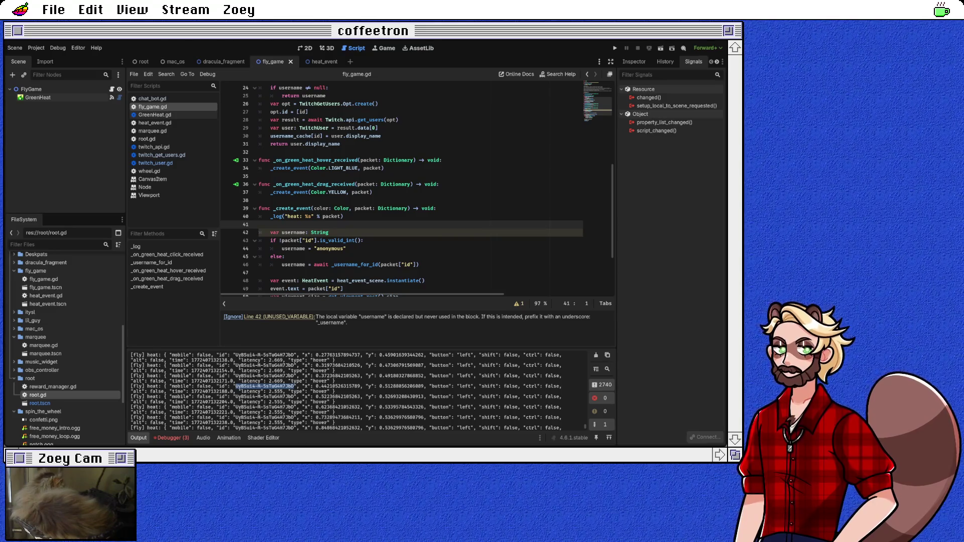
double_click(293, 248)
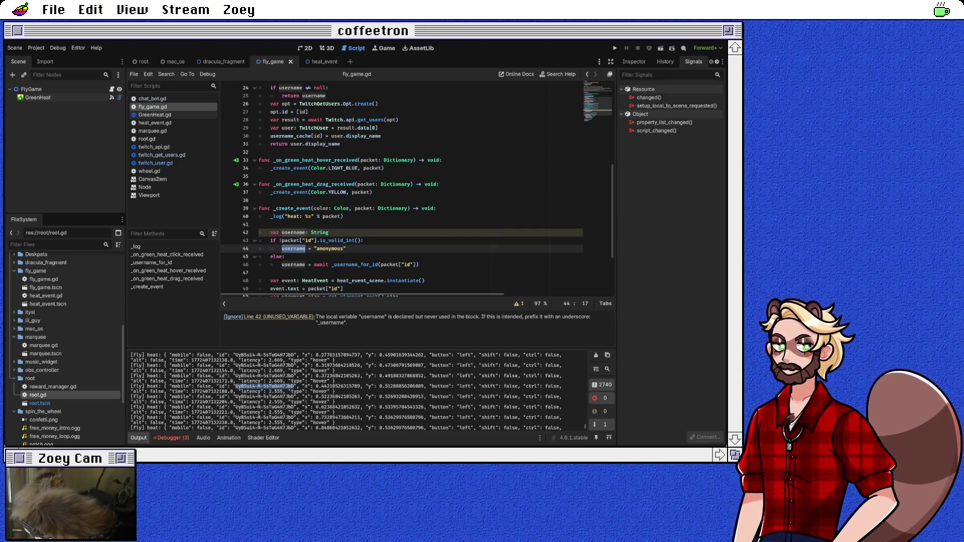
left_click(285, 256)
double_click(293, 233)
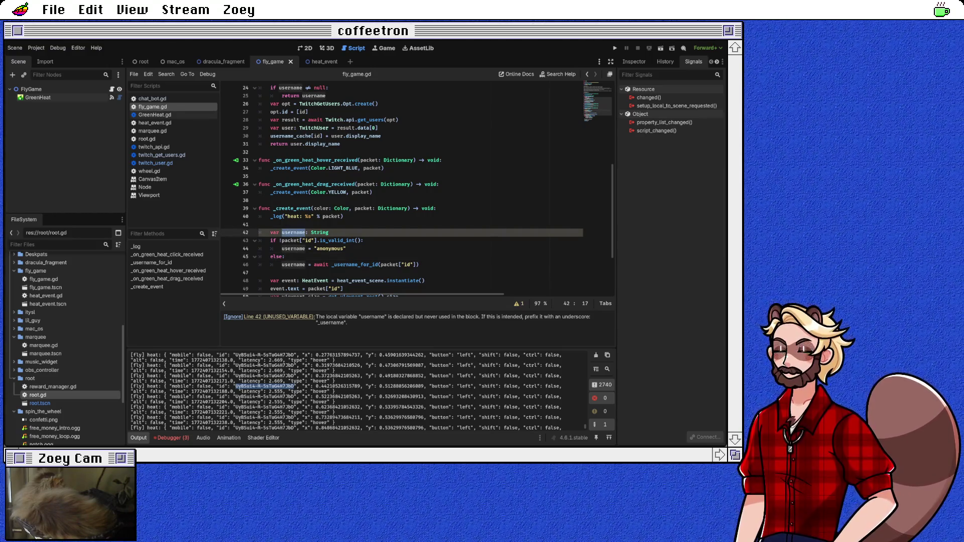
double_click(293, 265)
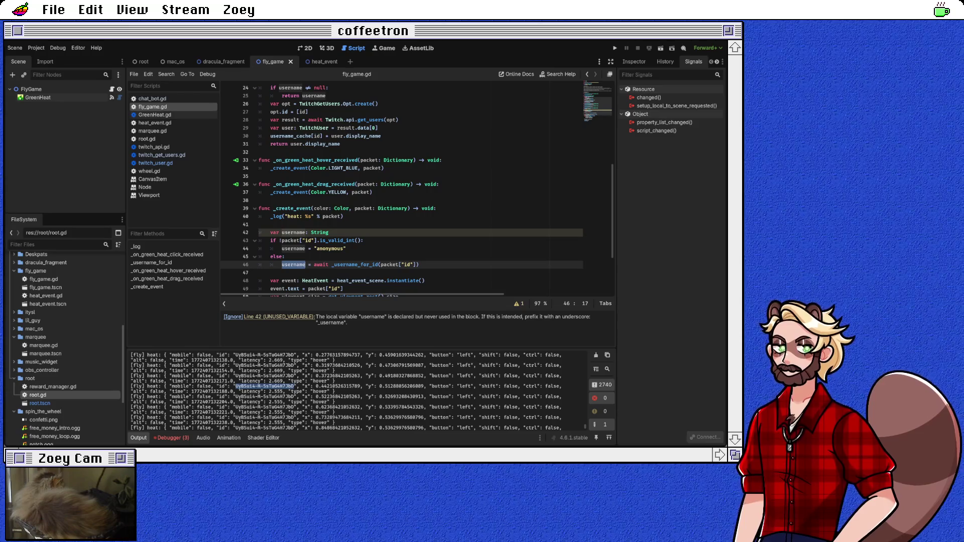
scroll(417, 191, "down", 1)
scroll(418, 191, "down", 2)
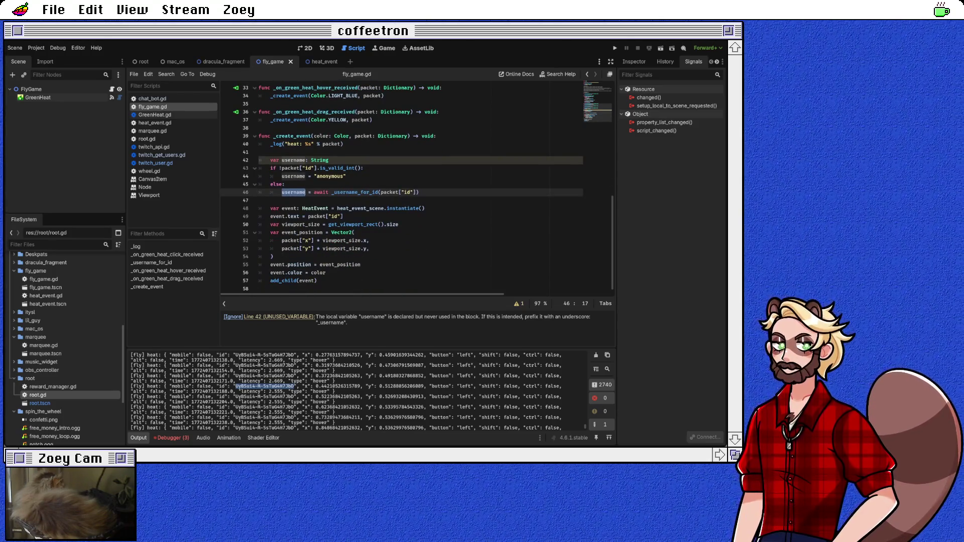
Replace packet["id"] with username as event.text's value on line 49
left_click_drag(309, 217, 344, 217)
type("username")
left_click(260, 224)
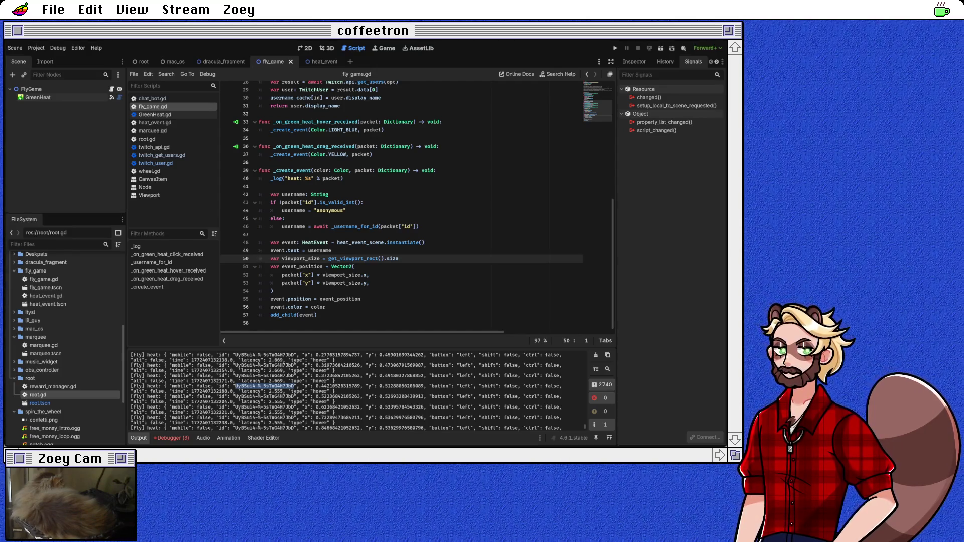
Run the project with F5 to test the change
scroll(417, 207, "up", 2)
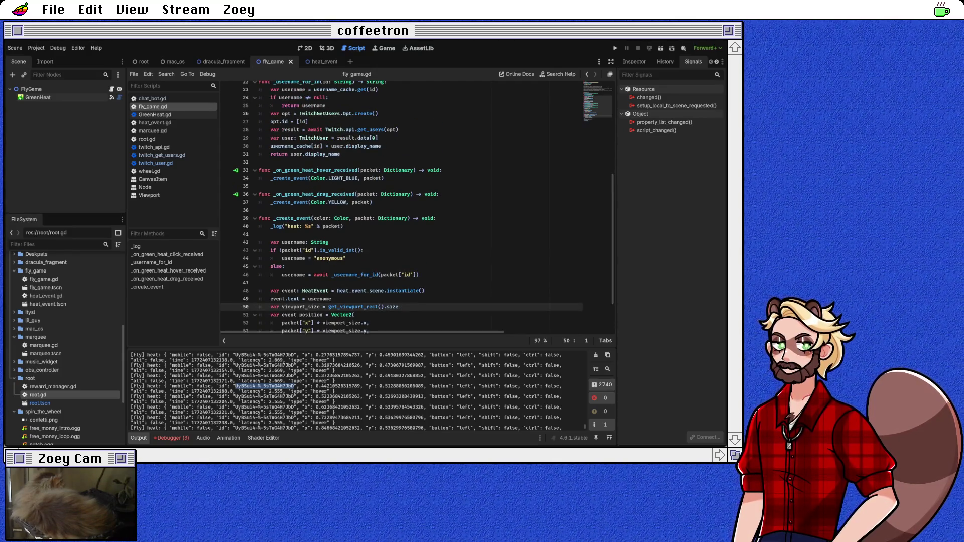
scroll(417, 206, "up", 6)
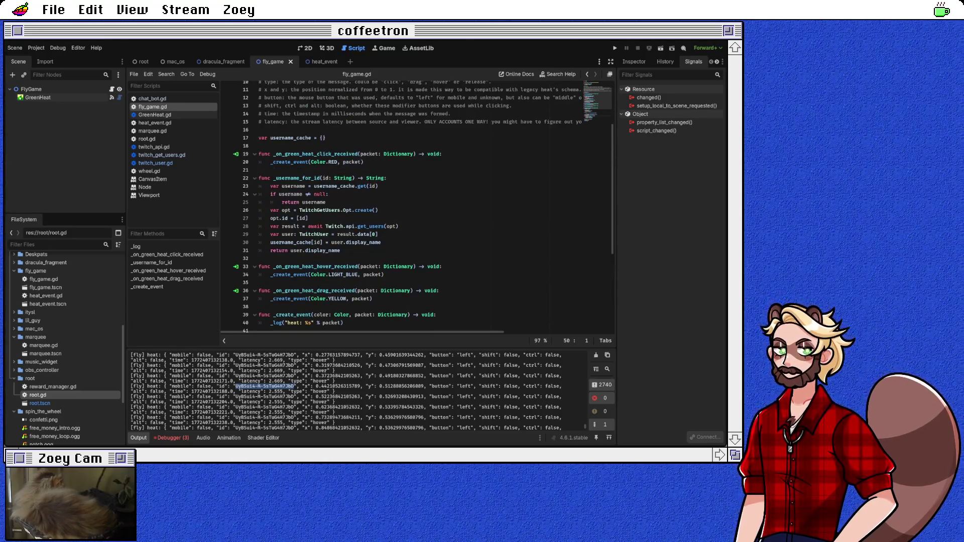
key("F5")
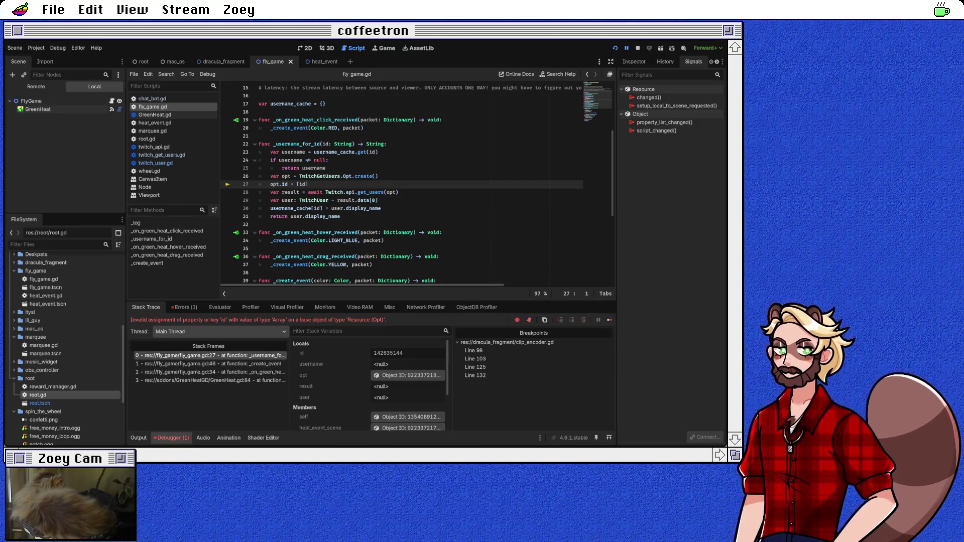
Inspect the failing opt.id = [id] line and Opt's Array[String] id declaration, then return to fly_game.gd
left_click(308, 184)
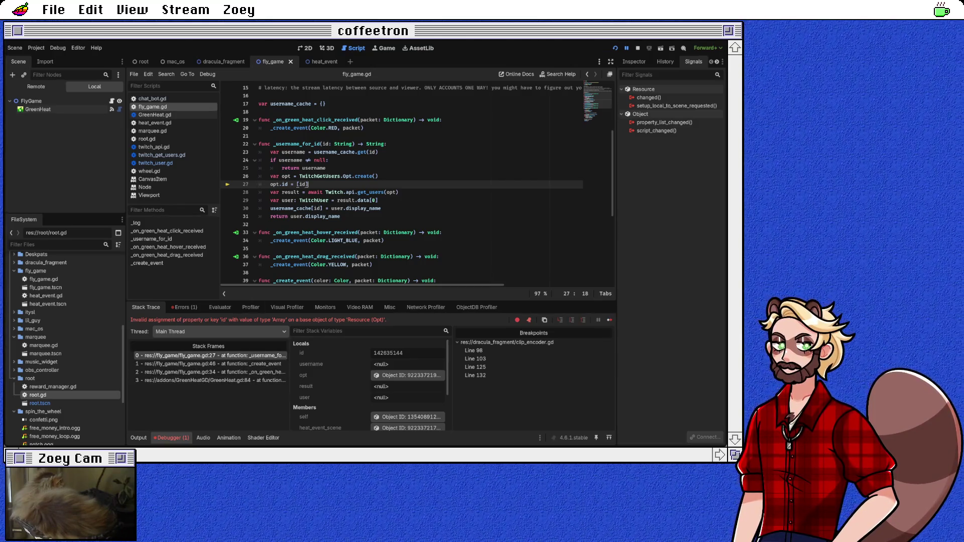
scroll(417, 185, "down", 1)
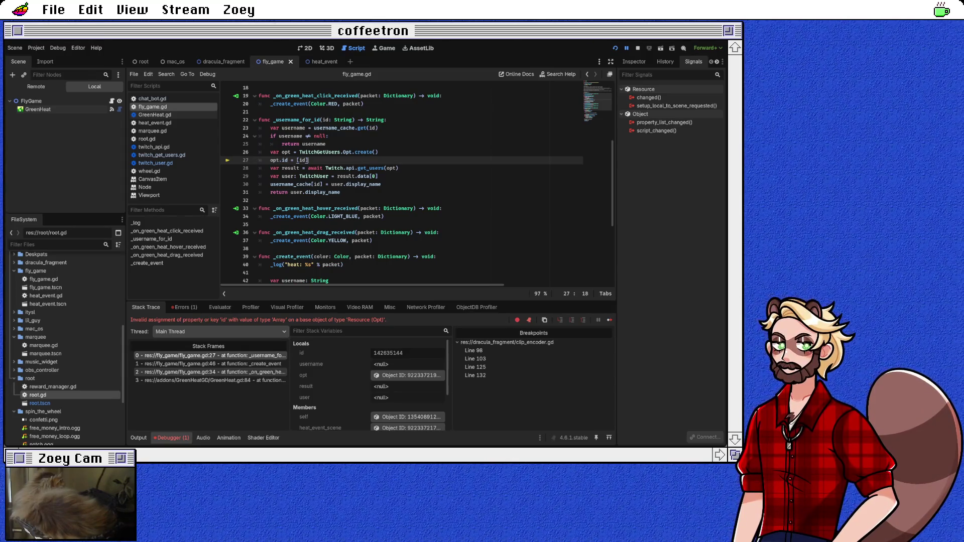
left_click(335, 151)
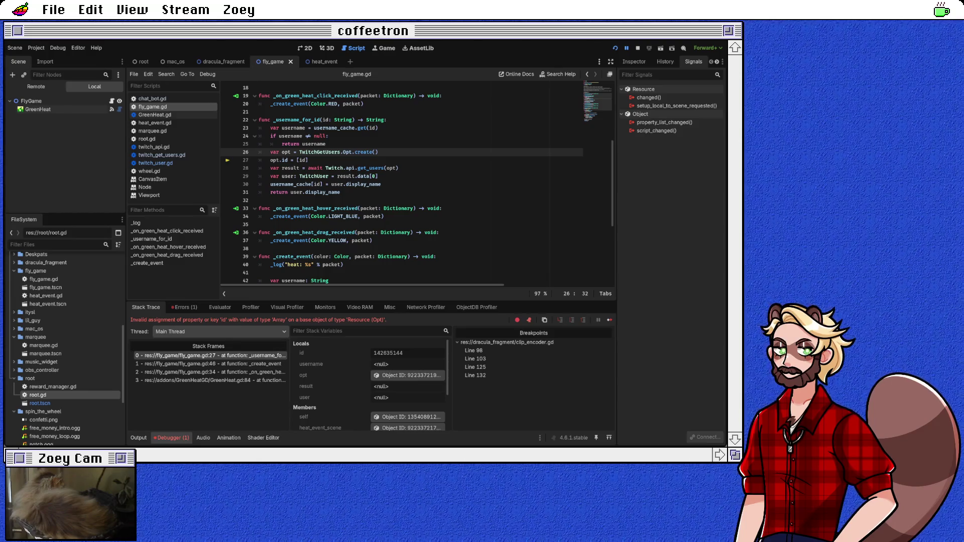
left_click(284, 159, "ctrl")
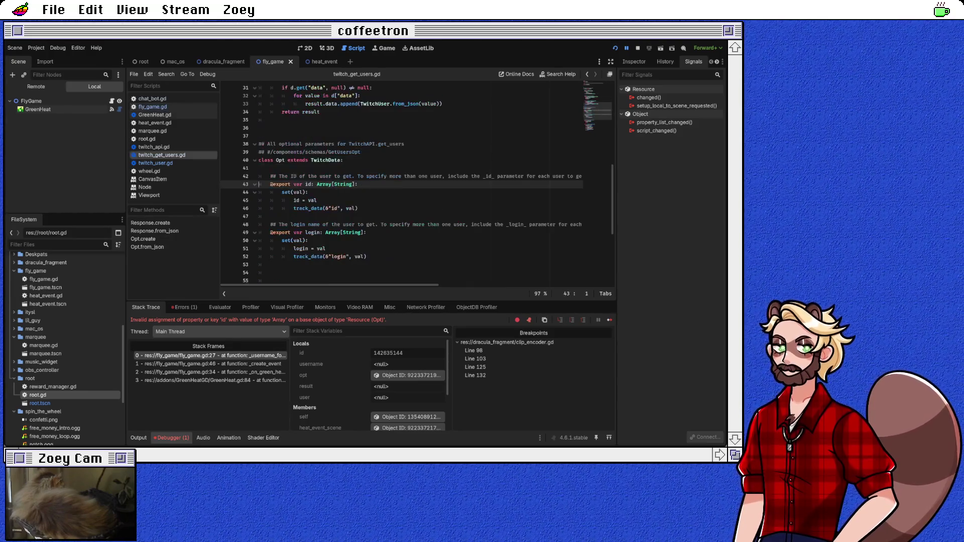
left_click(323, 184)
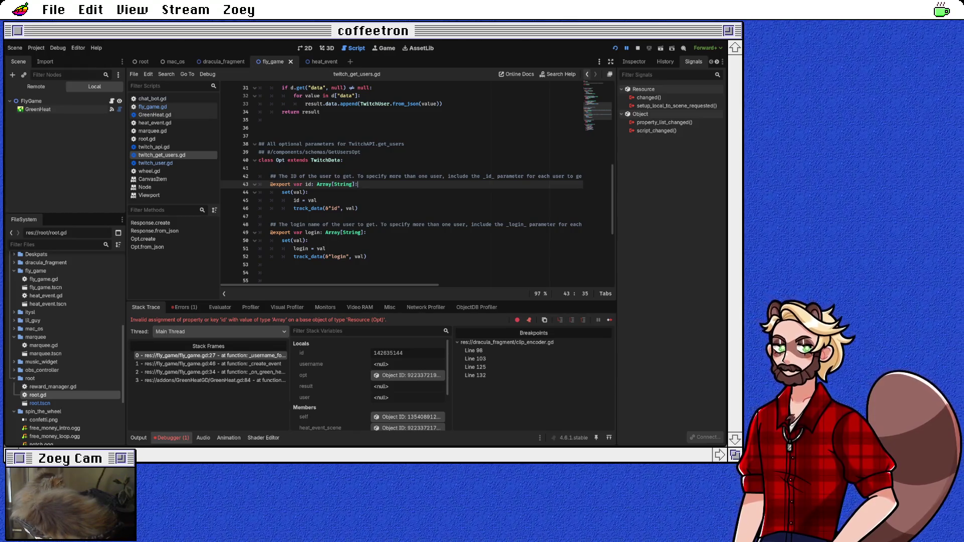
left_click(211, 355)
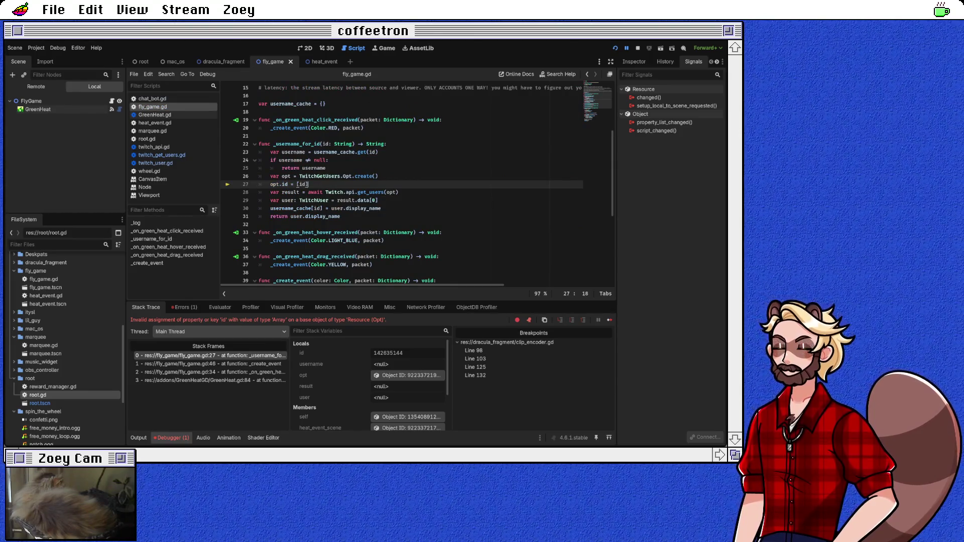
Highlight uses of id, revisit create() and the line 43 id declaration, then return to line 27
double_click(325, 144)
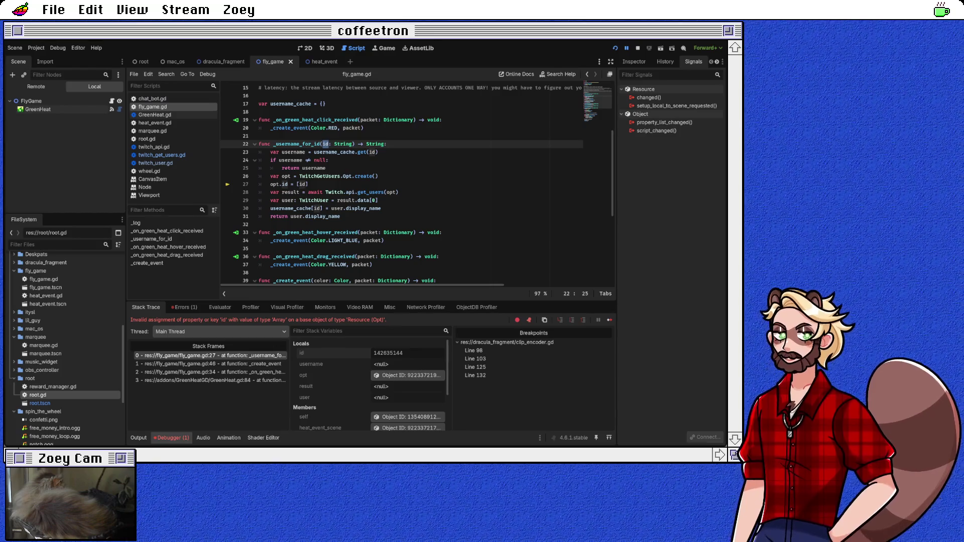
left_click(308, 184)
left_click(378, 176)
left_click(360, 176, "ctrl")
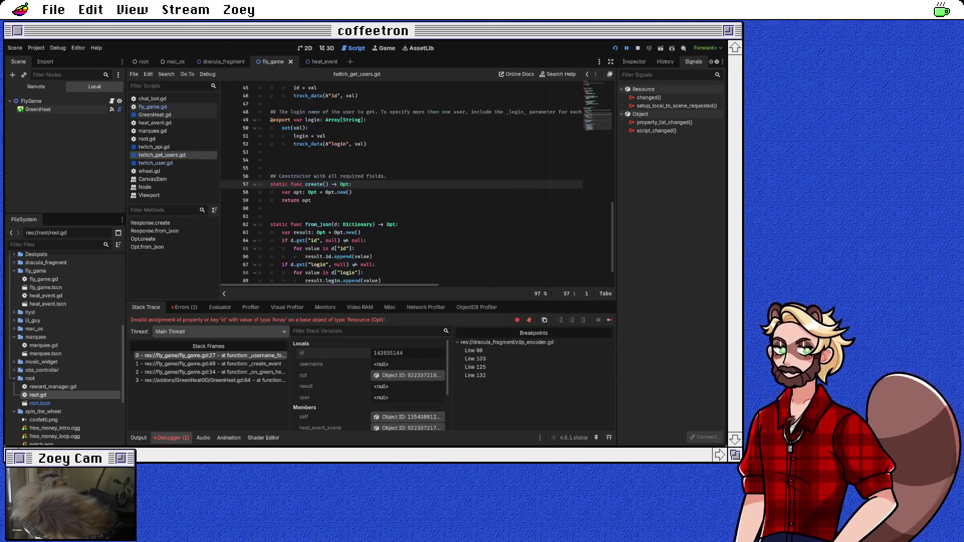
scroll(416, 186, "up", 3)
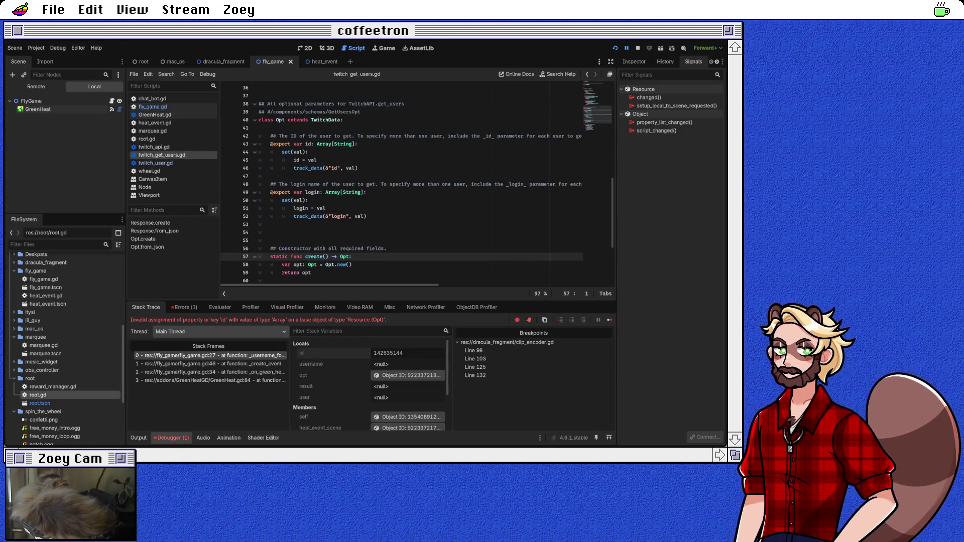
left_click(358, 144)
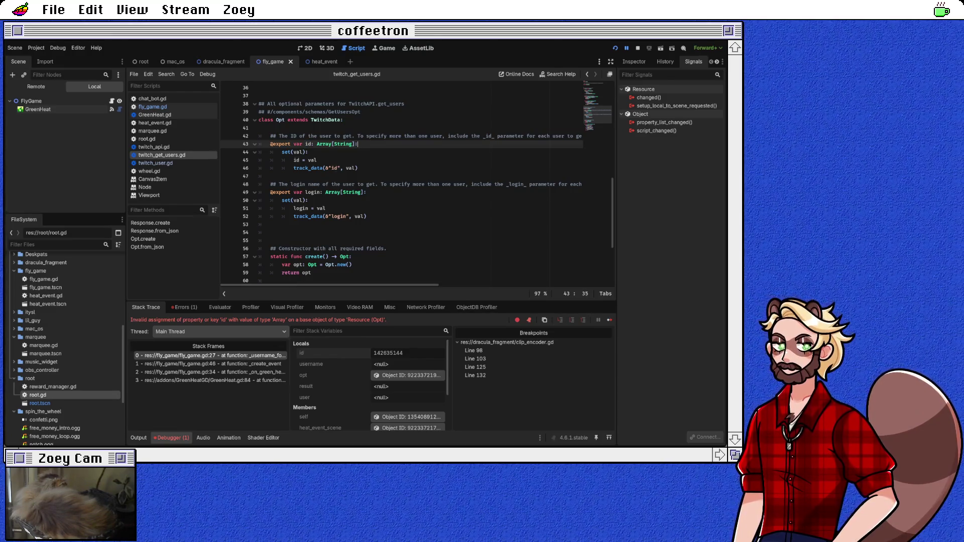
scroll(419, 191, "right", 5)
scroll(419, 191, "right", 5)
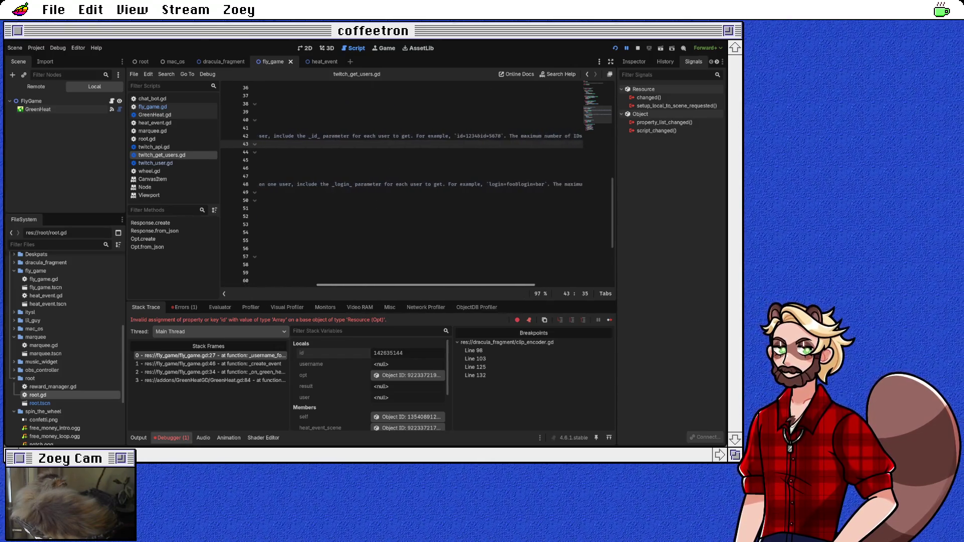
scroll(420, 191, "left", 10)
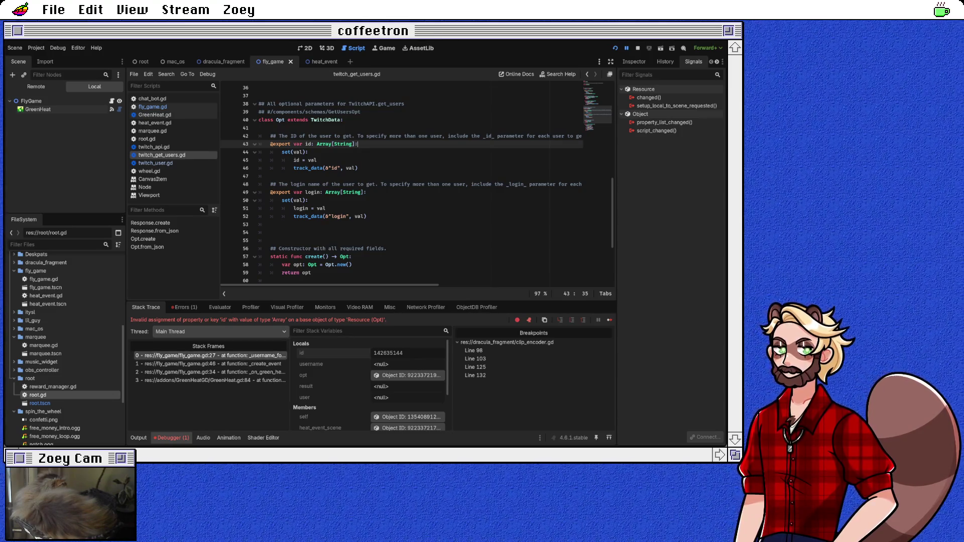
key("alt+Left")
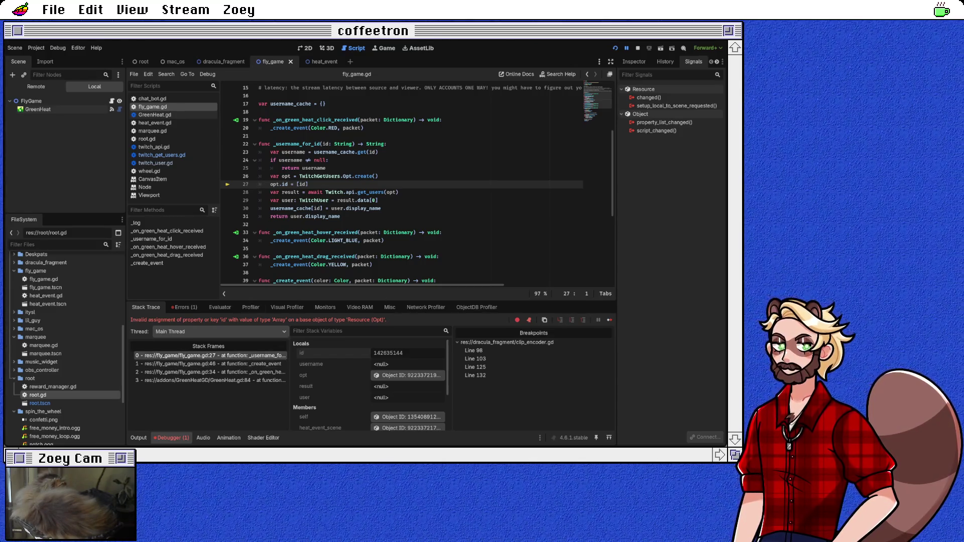
Read the error, inspect the opt local variable in Stack Trace, and open the Evaluator
left_click(184, 308)
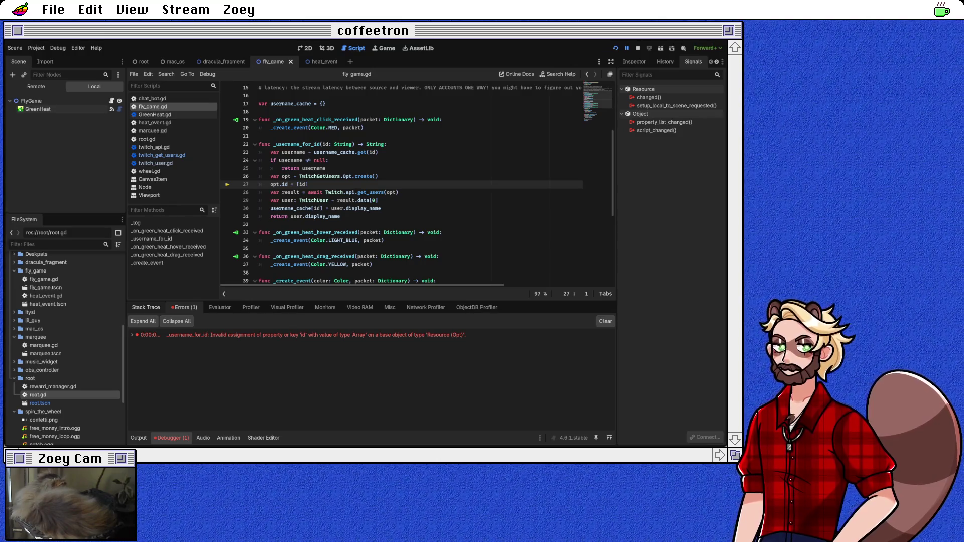
left_click(146, 307)
left_click(308, 184)
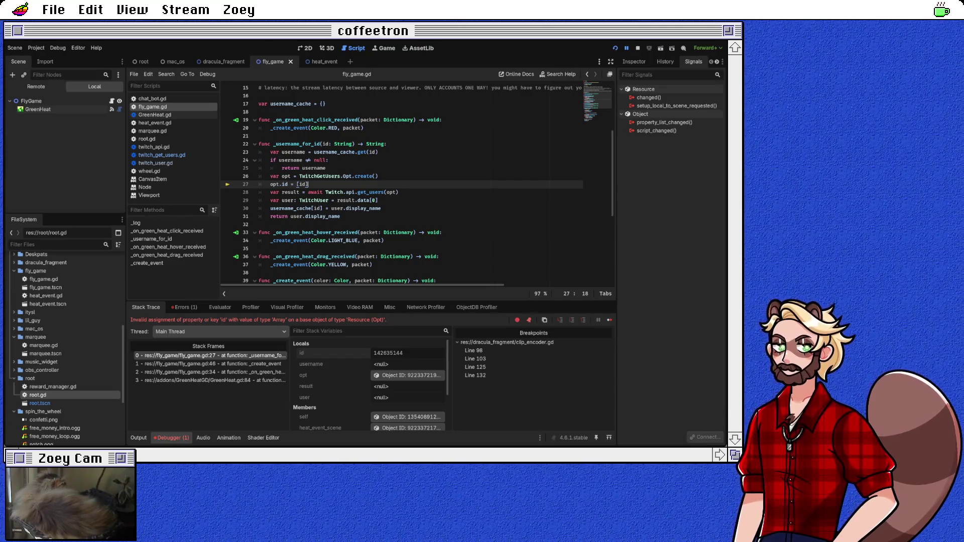
left_click(282, 176)
left_click(407, 375)
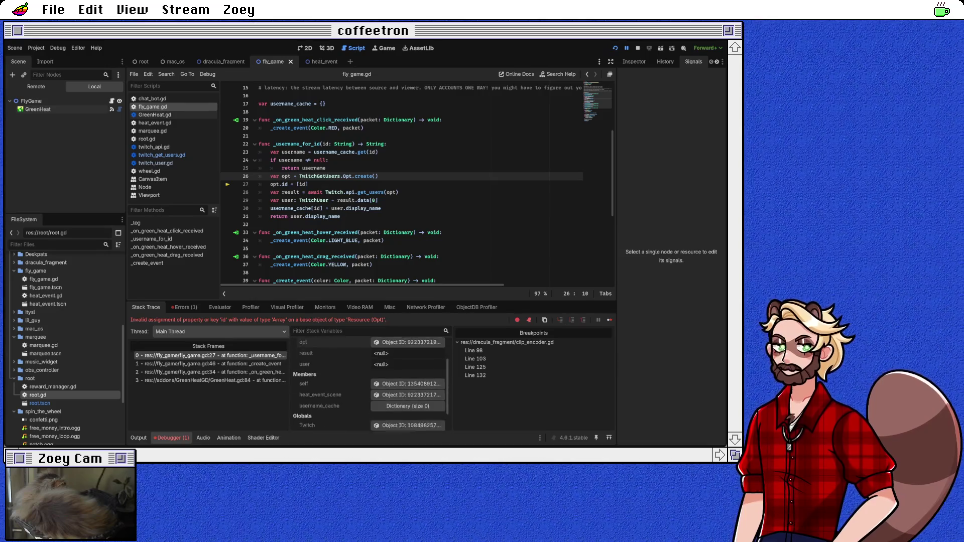
left_click(220, 307)
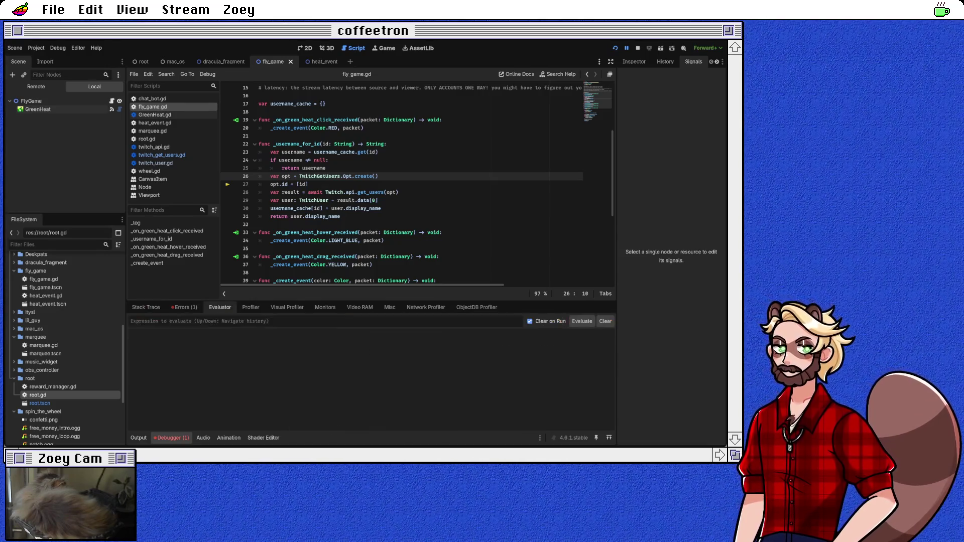
Evaluate opt.id, [id], and opt.id = [id] in the Evaluator, then view the four errors
type("opt.id")
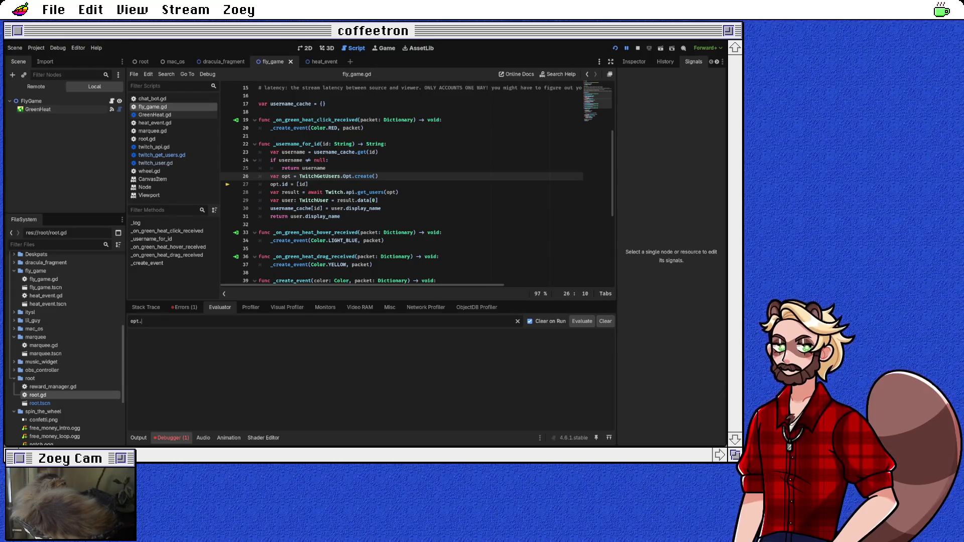
key("Return")
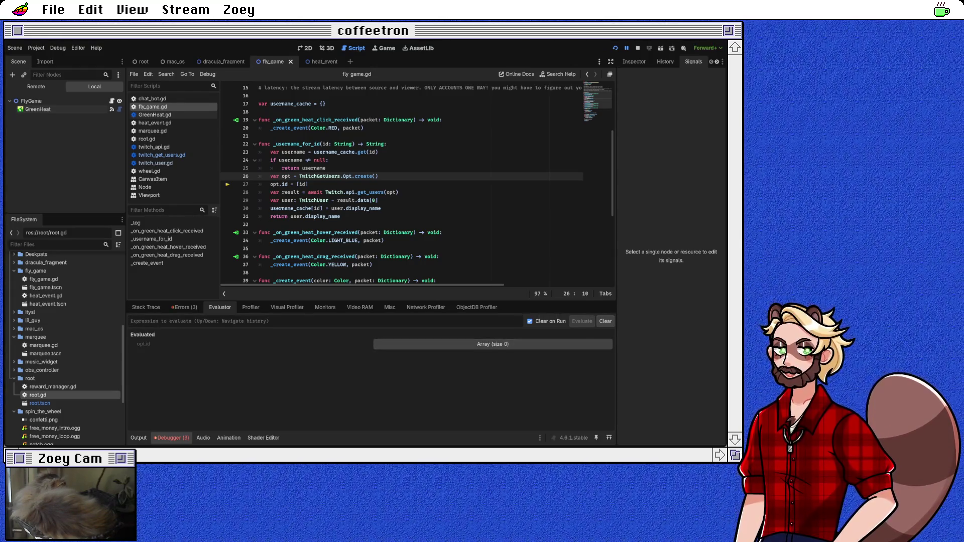
type("[id]")
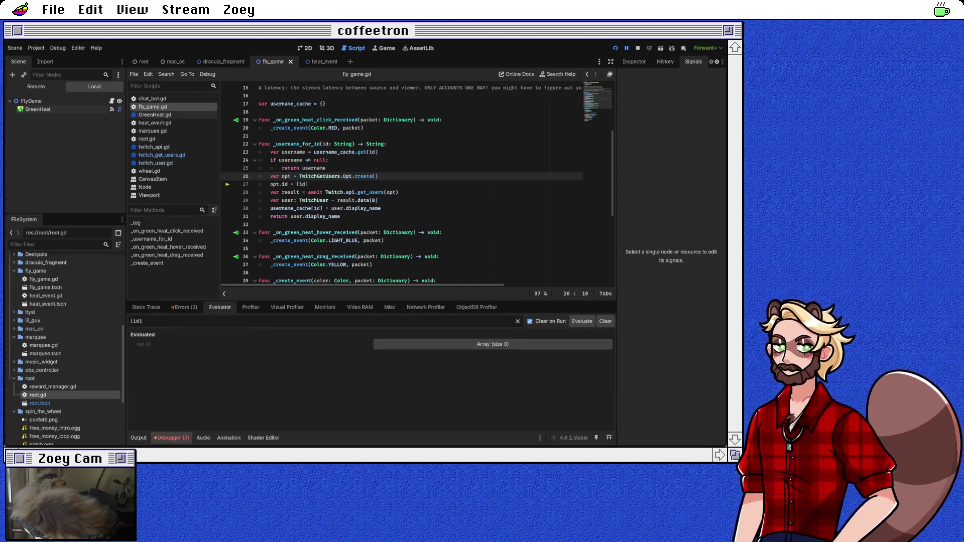
key("Return")
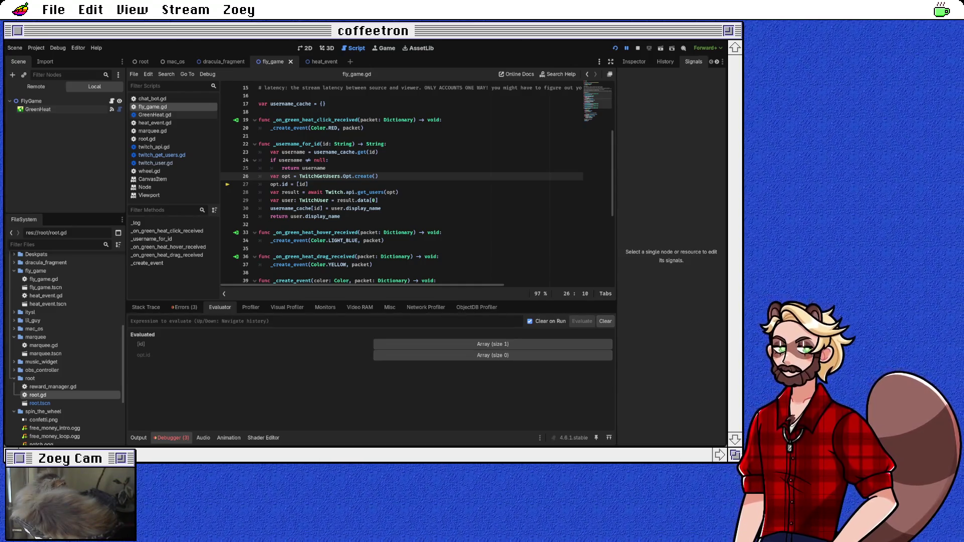
type("opt.id")
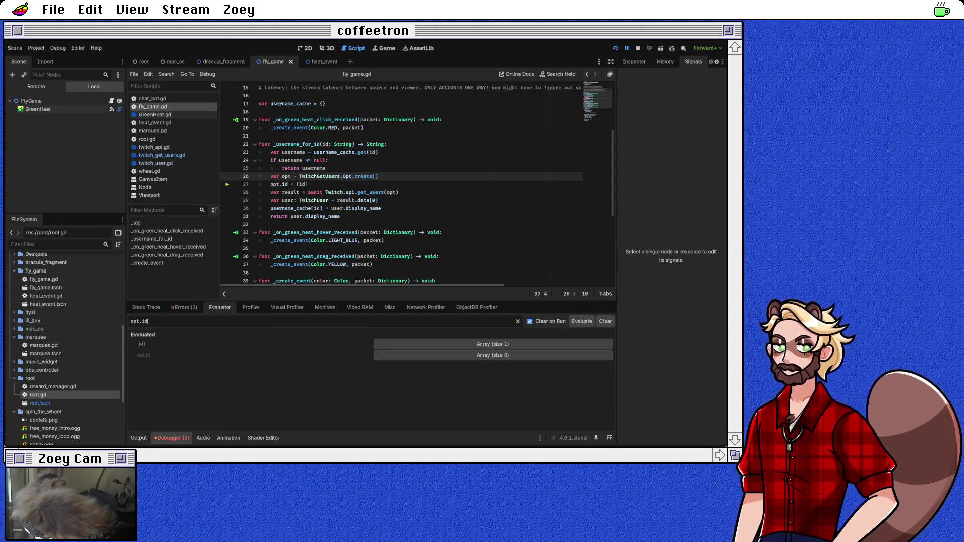
type(" = [id]")
key("Return")
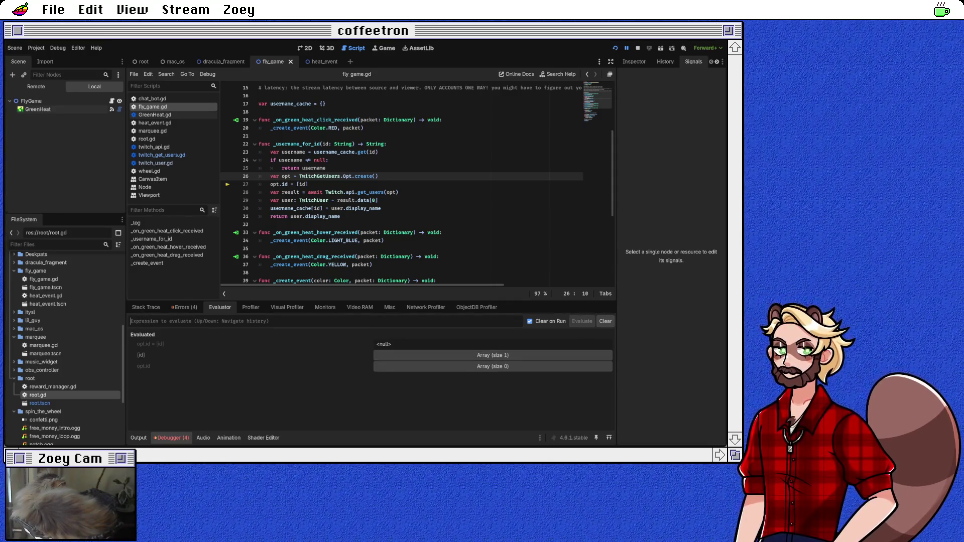
left_click(185, 307)
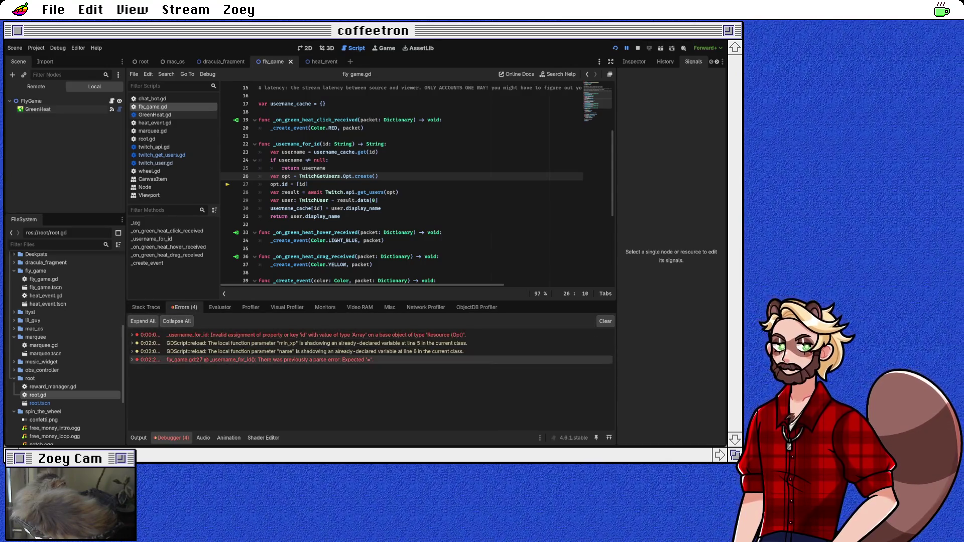
Review the line 27 error details, the output log, and the _create_event and _username_for_id stack frames
double_click(270, 359)
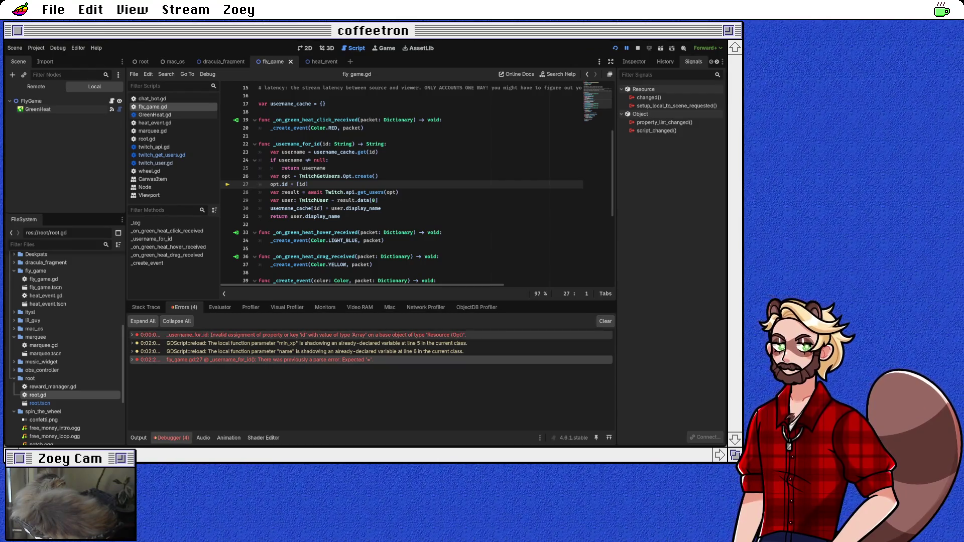
left_click(132, 359)
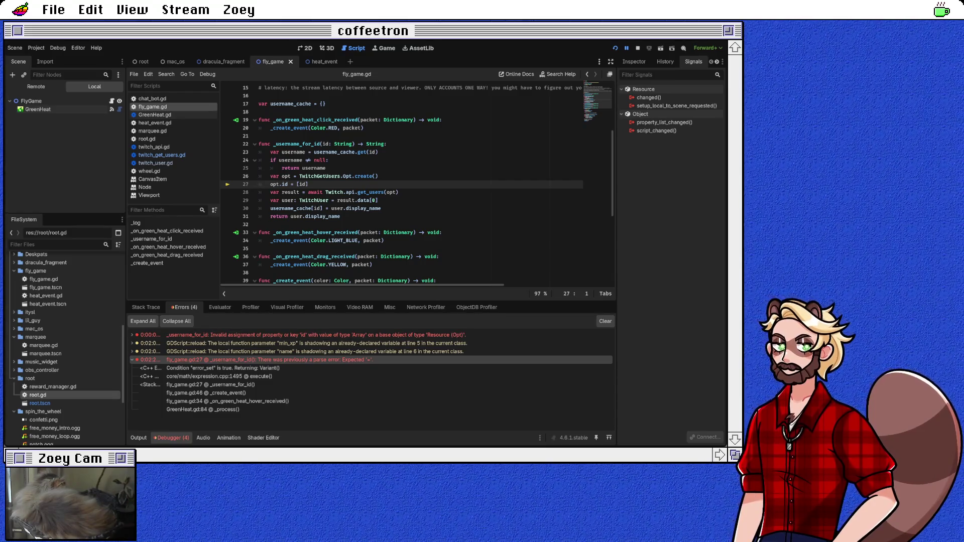
left_click(132, 360)
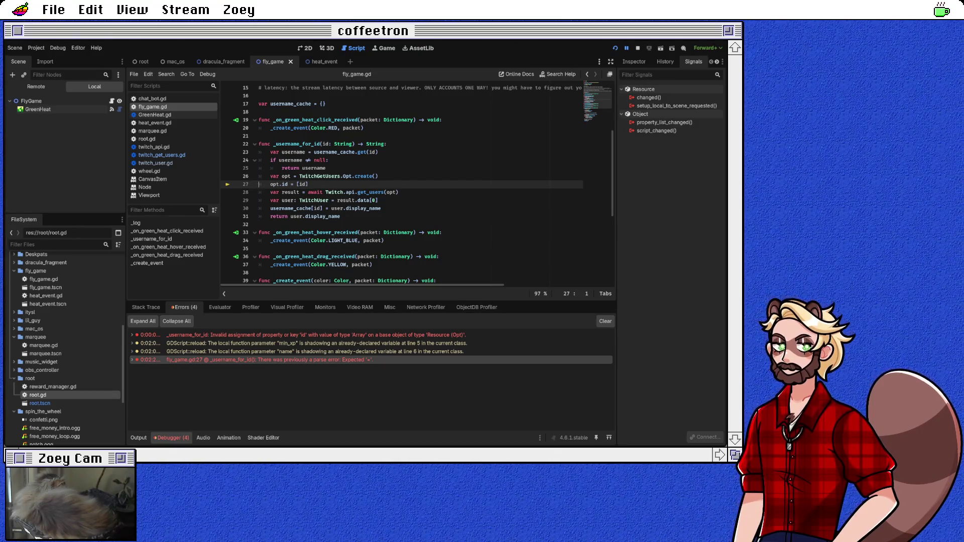
left_click(139, 438)
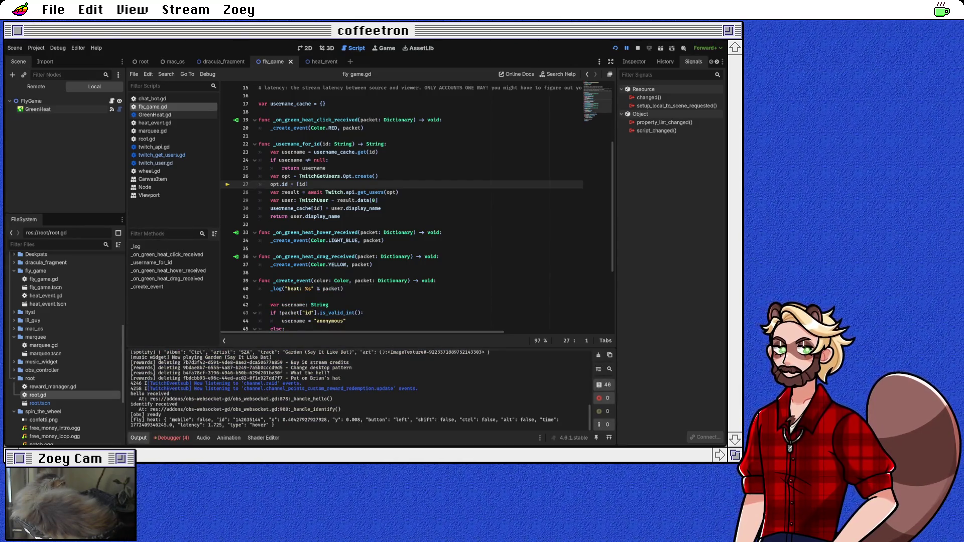
left_click(171, 437)
left_click(146, 307)
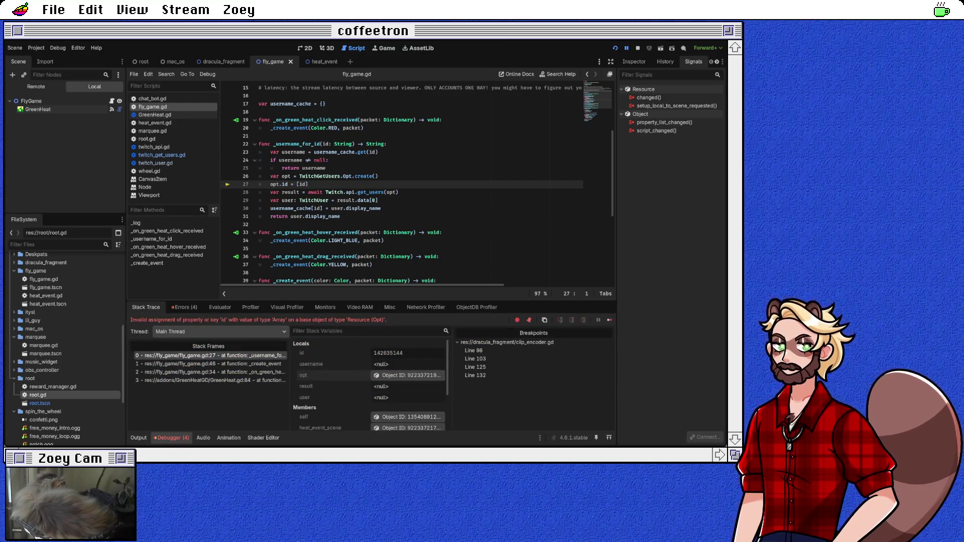
left_click(211, 363)
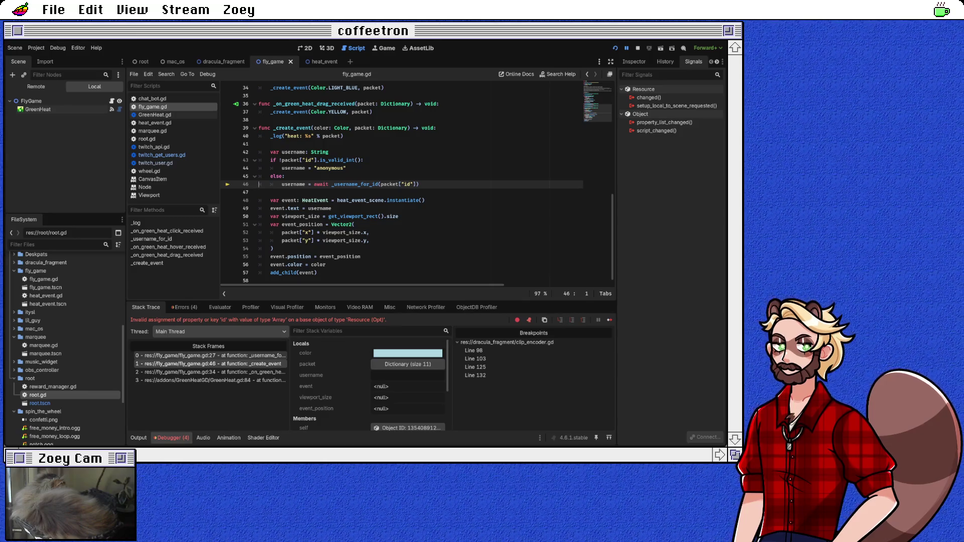
left_click(211, 356)
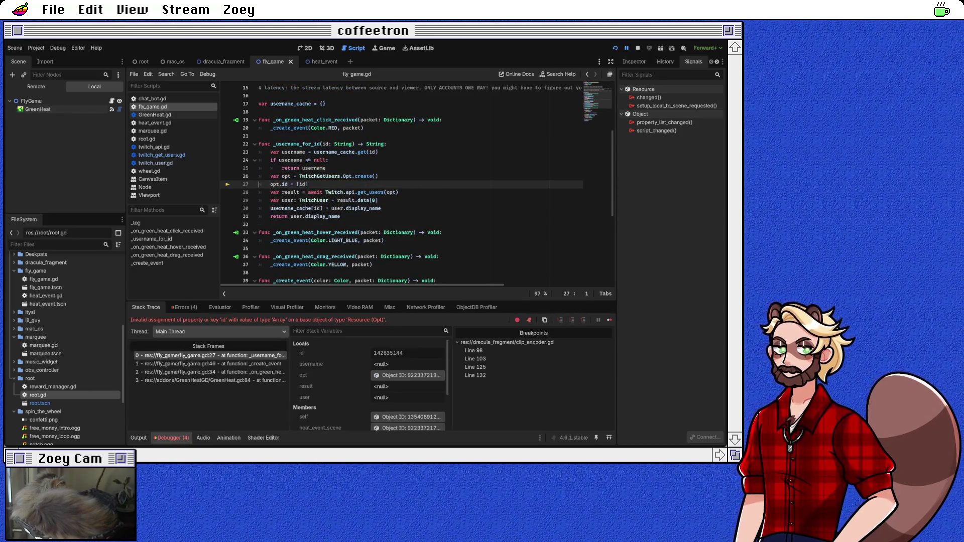
Check the invalid assignment error, then follow create() to the Opt id definition in twitch_get_users.gd
left_click(284, 177)
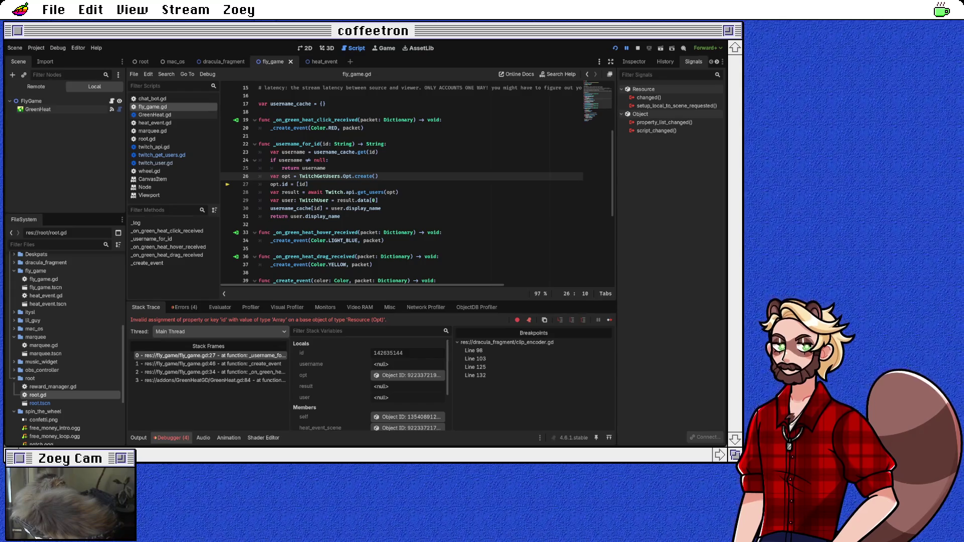
left_click(184, 307)
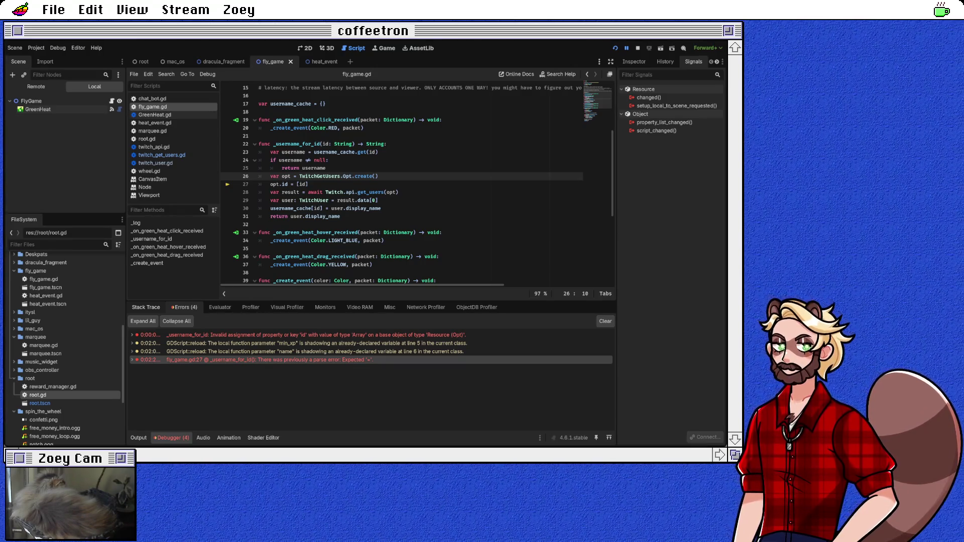
left_click(301, 334)
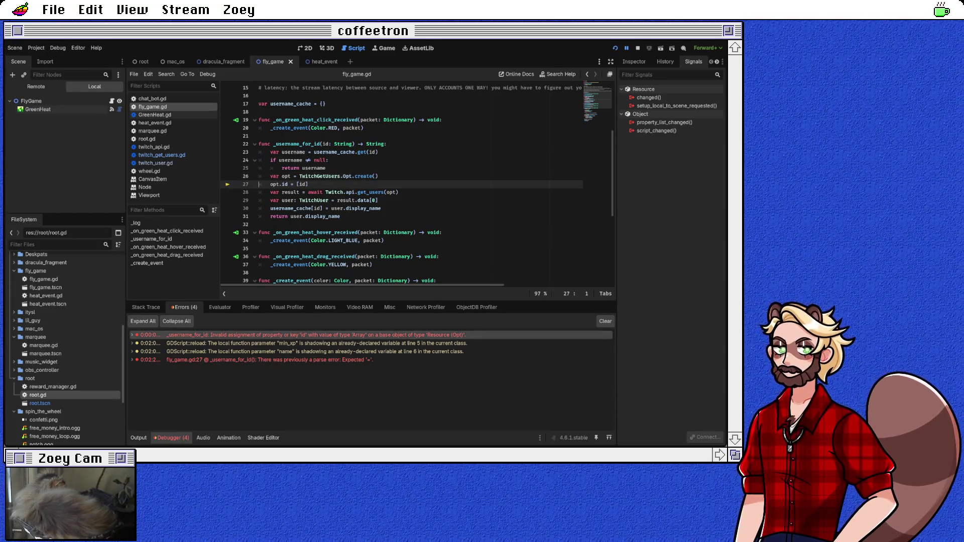
left_click(132, 335)
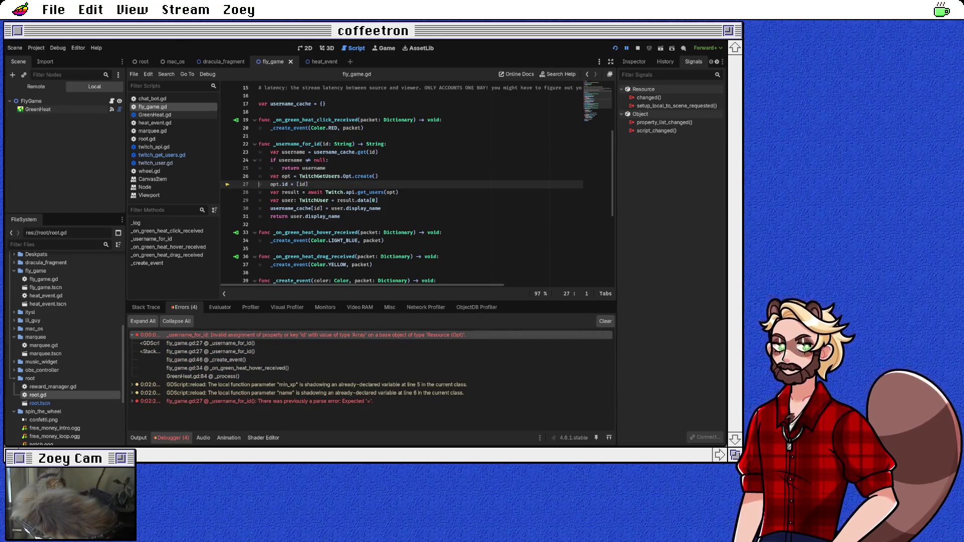
left_click(132, 334)
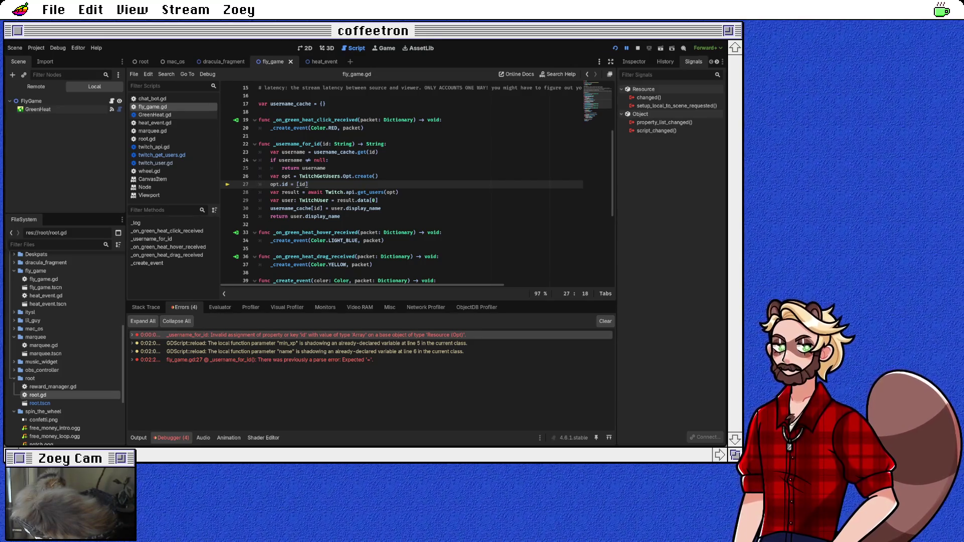
left_click(358, 176)
left_click(284, 184, "ctrl")
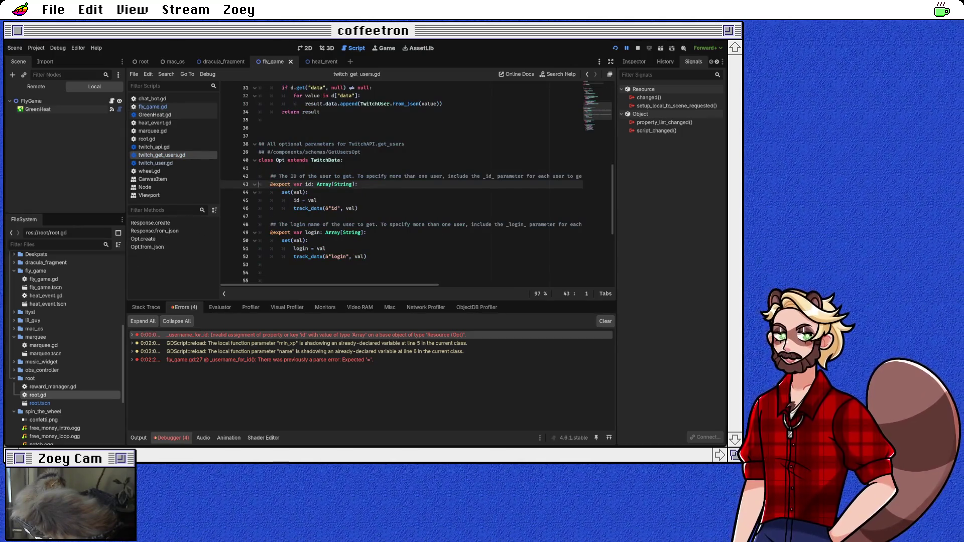
Review Opt's Array[String] id type and its setter's id = val and track_data call, then return to fly_game.gd
key("ctrl+shift+Right")
key("ctrl+shift+Right")
key("ctrl+shift+Right")
key("Right")
key("Down")
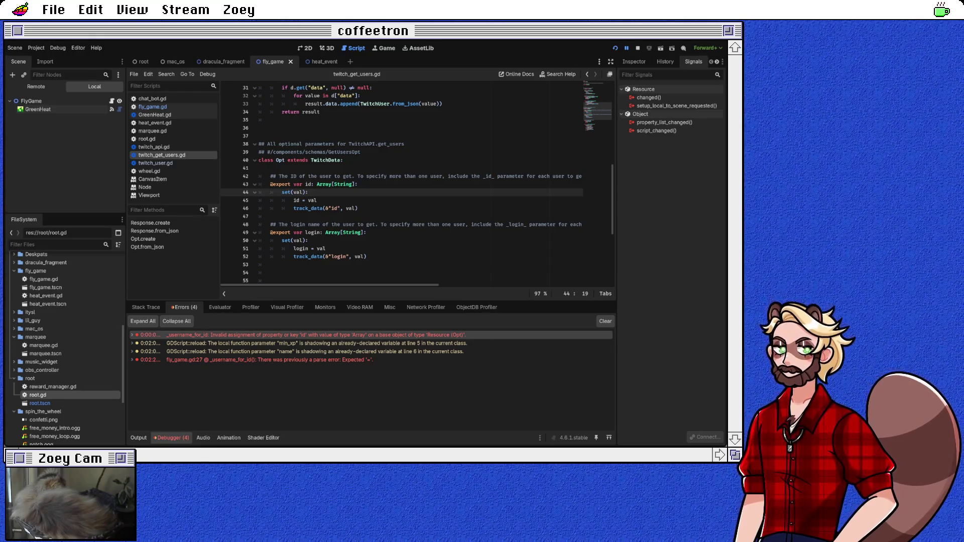
scroll(416, 181, "down", 6)
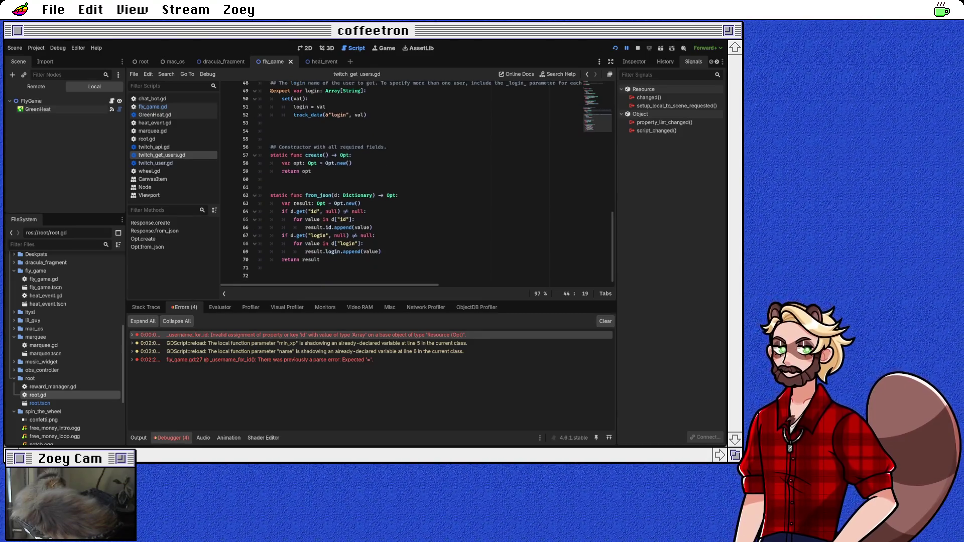
scroll(416, 184, "up", 5)
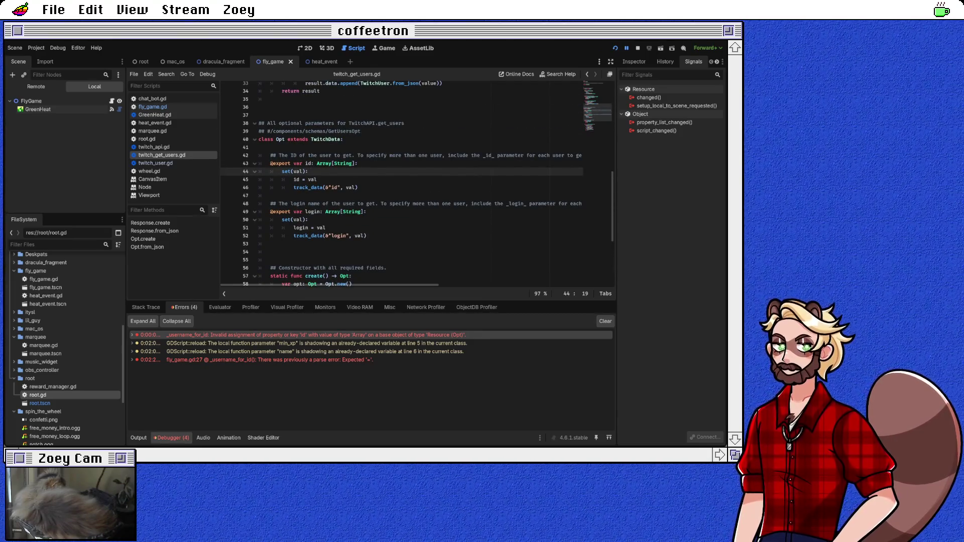
left_click(260, 147)
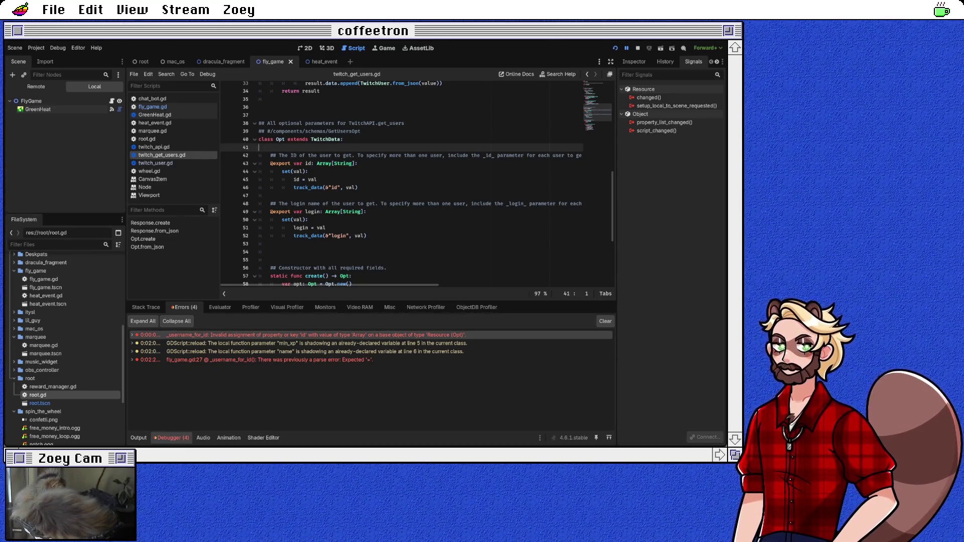
left_click(317, 179)
left_click(358, 187)
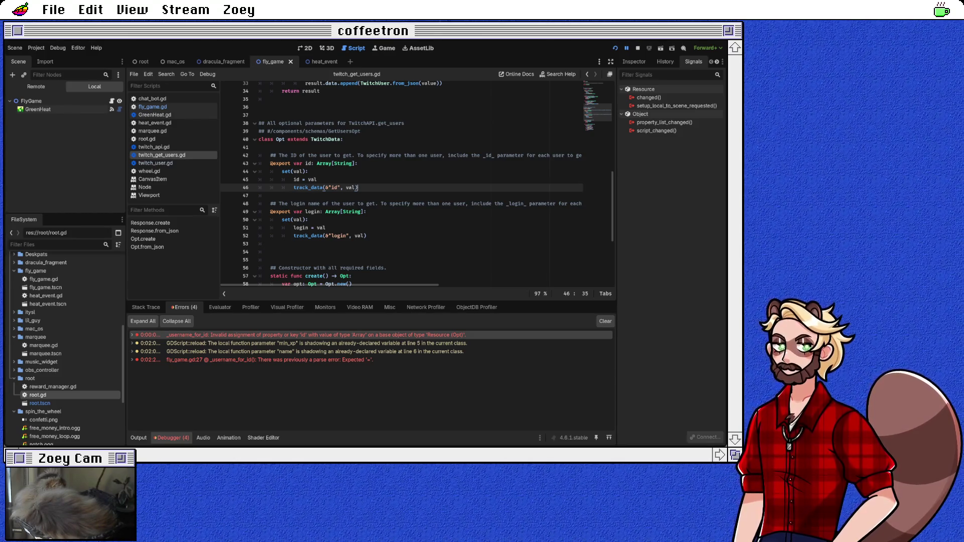
left_click(325, 163)
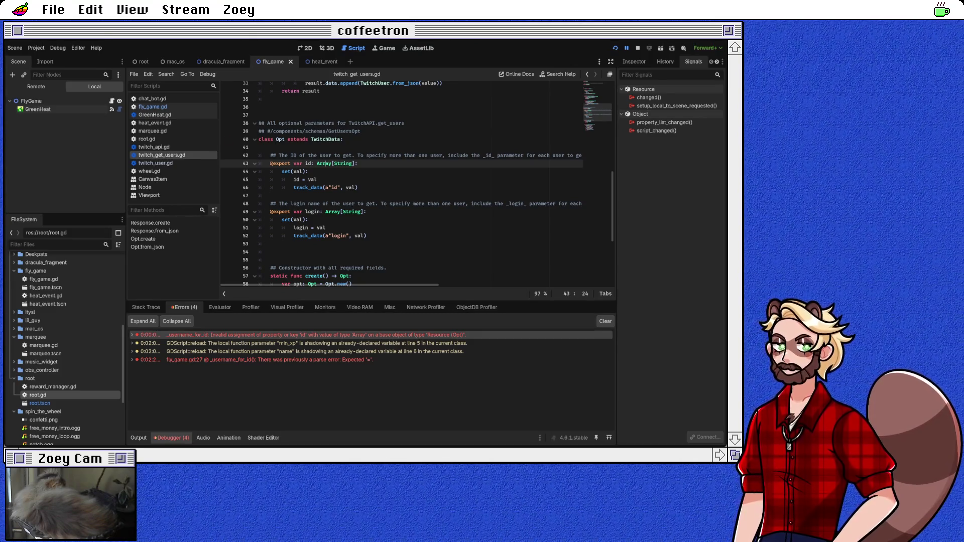
left_click(152, 106)
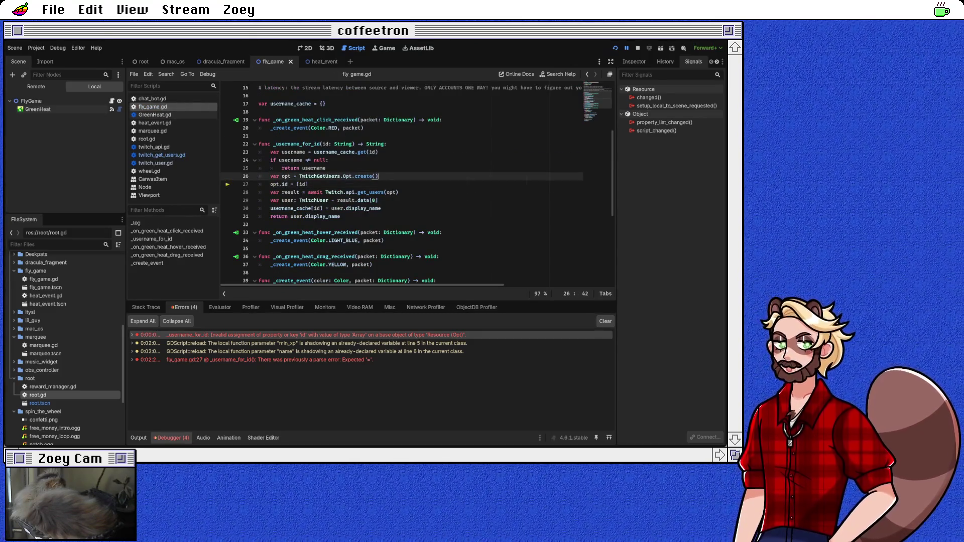
Add var ids: Array[String] = [id] and change line 28 to opt.id = ids
key("Return")
type("var ")
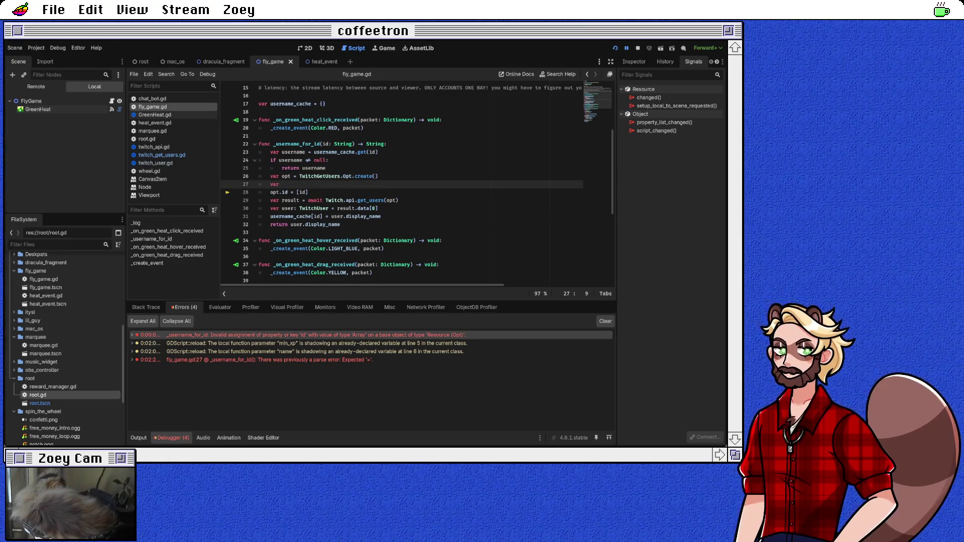
type("ids =")
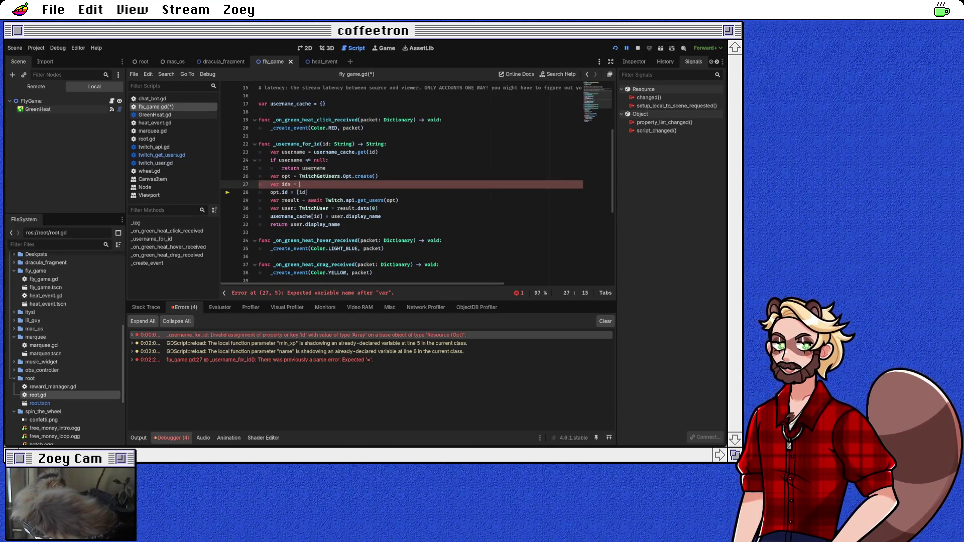
key("BackSpace")
key("BackSpace")
key("BackSpace")
type(": Array[String] = ")
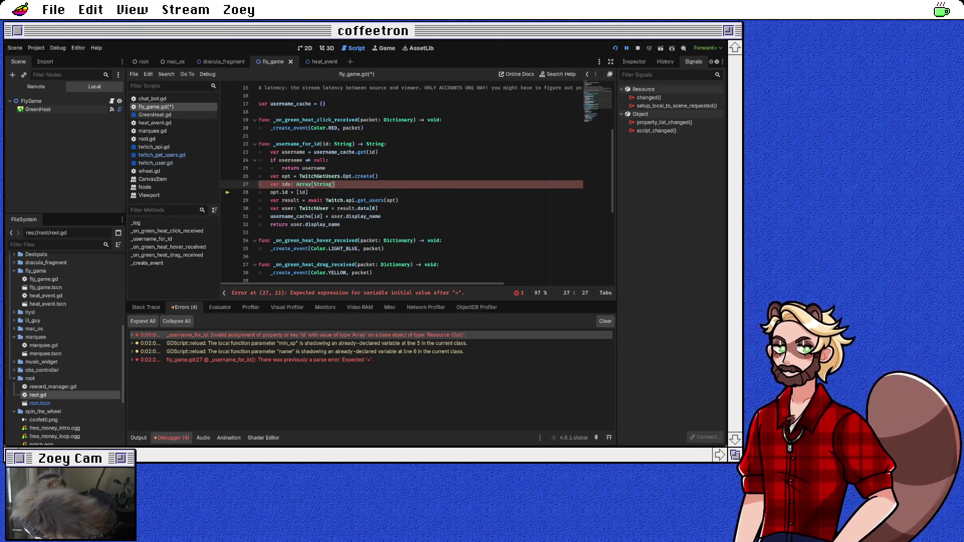
type("[id]")
key("Down")
key("BackSpace")
key("BackSpace")
key("BackSpace")
key("BackSpace")
type("ids")
key("Right")
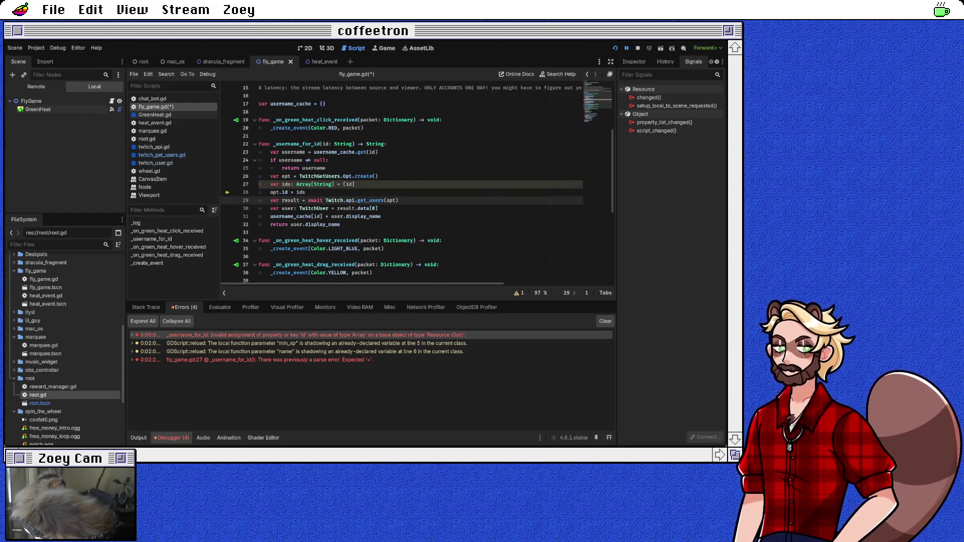
Save fly_game.gd and jump to the opt.id and TwitchData definitions
left_click(305, 193)
key("ctrl+s")
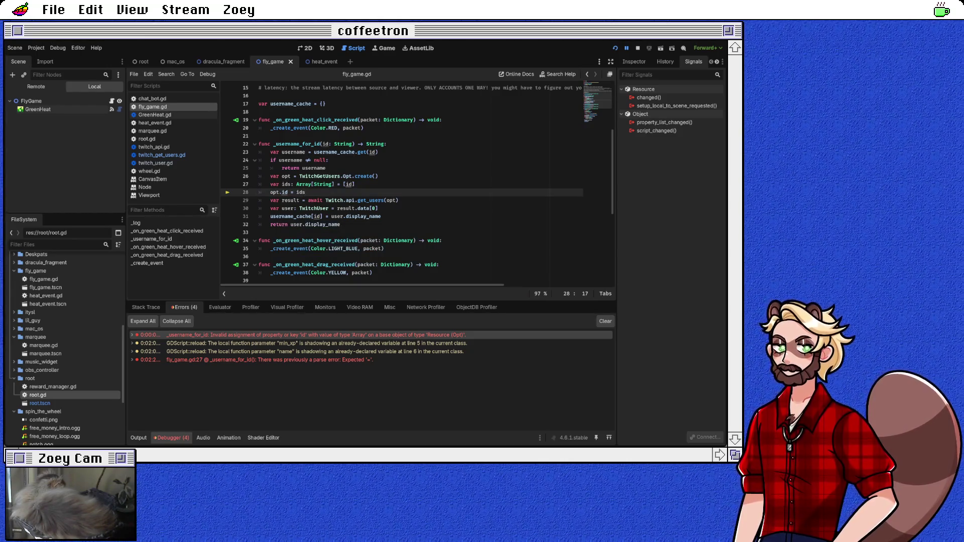
left_click(285, 193, "ctrl")
left_click(326, 161, "ctrl")
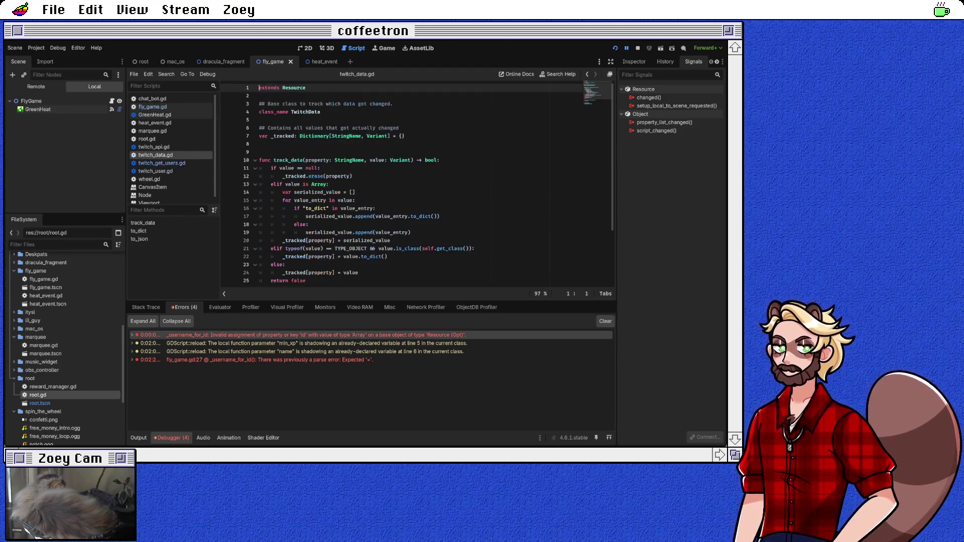
Read the Resource documentation, then look over twitch_data.gd again
left_click(294, 88, "ctrl")
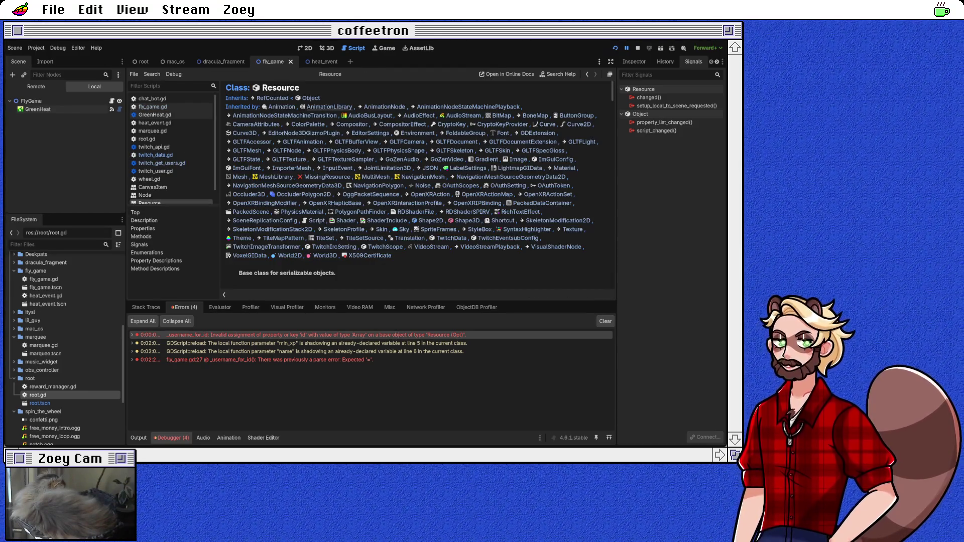
scroll(414, 186, "down", 7)
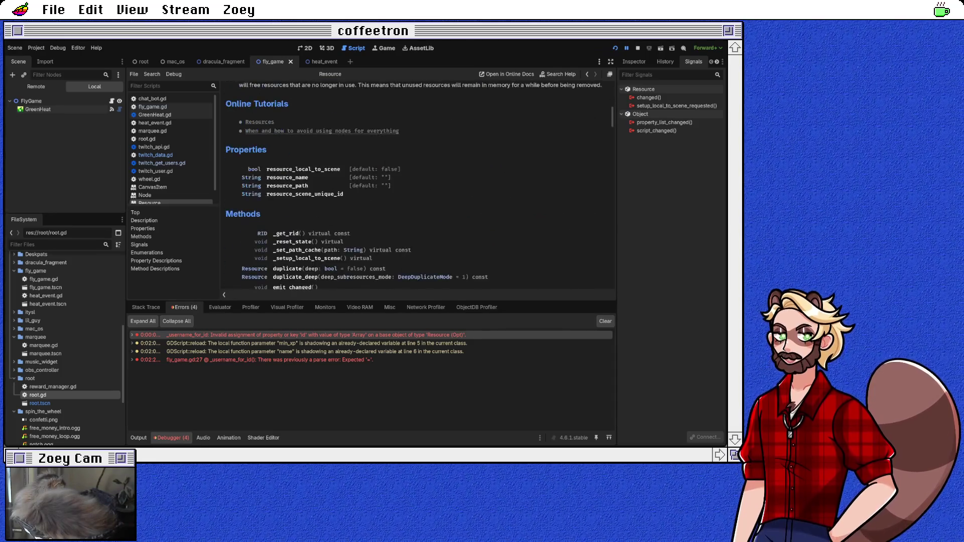
scroll(419, 186, "down", 6)
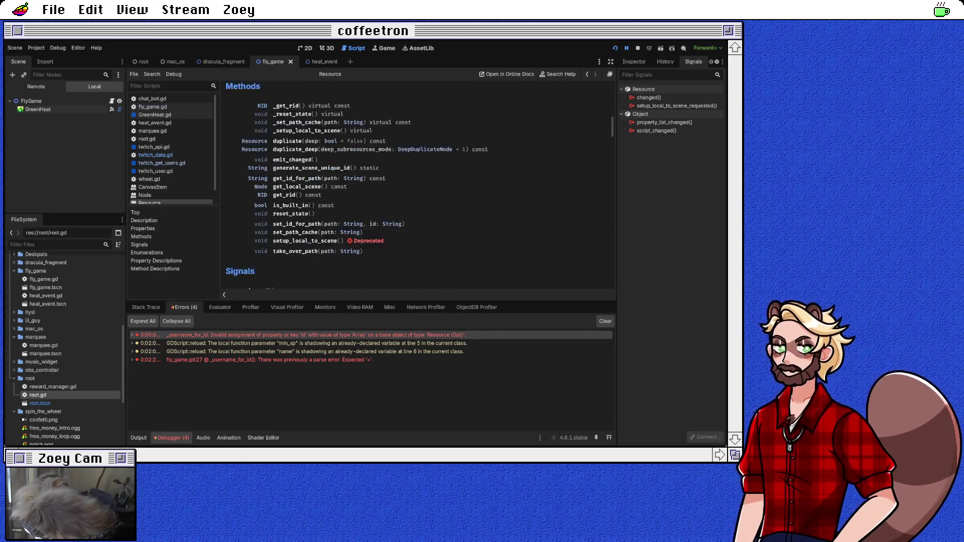
scroll(419, 185, "up", 2)
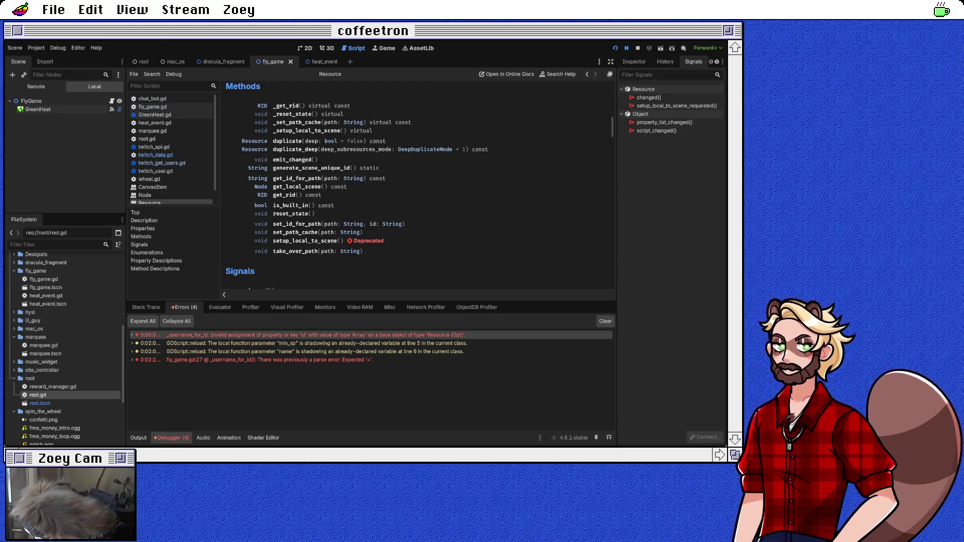
left_click(587, 73)
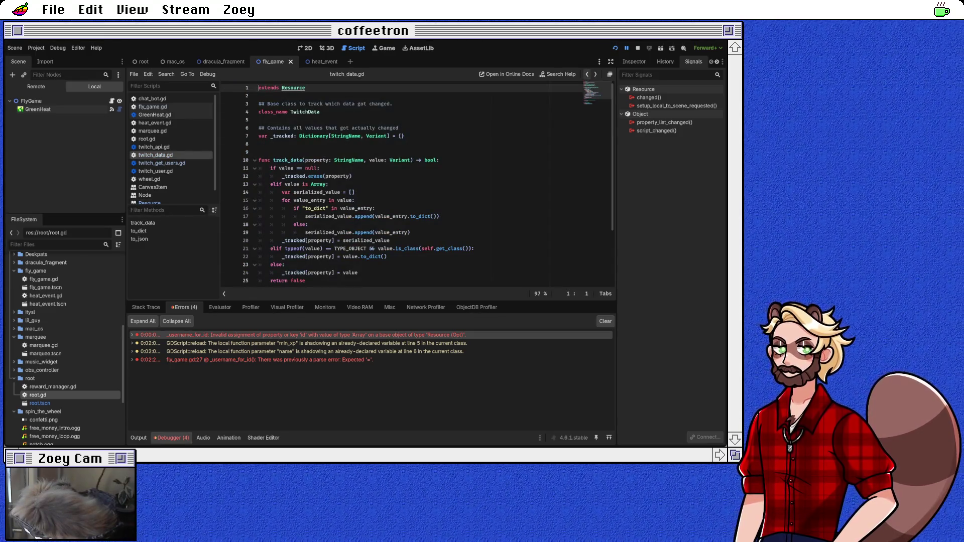
scroll(402, 186, "down", 3)
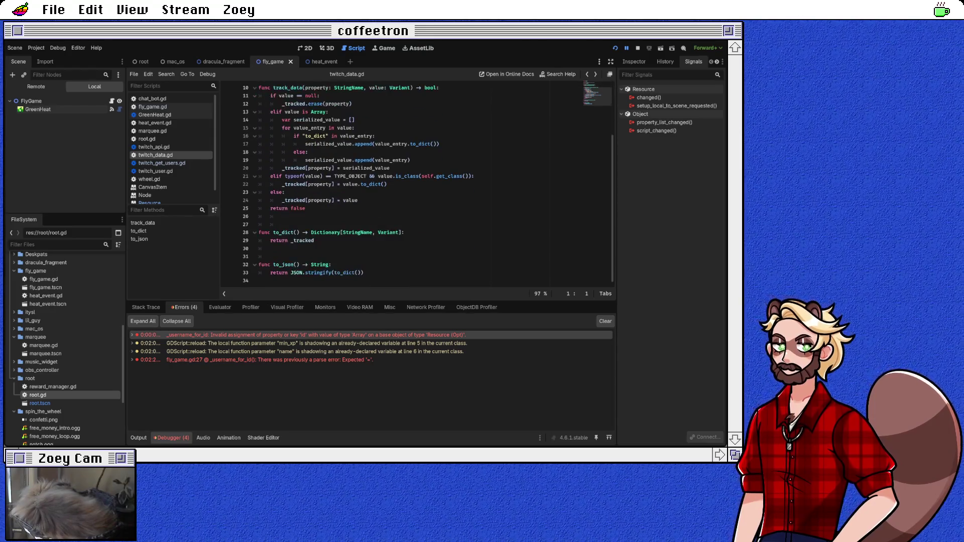
scroll(417, 185, "up", 3)
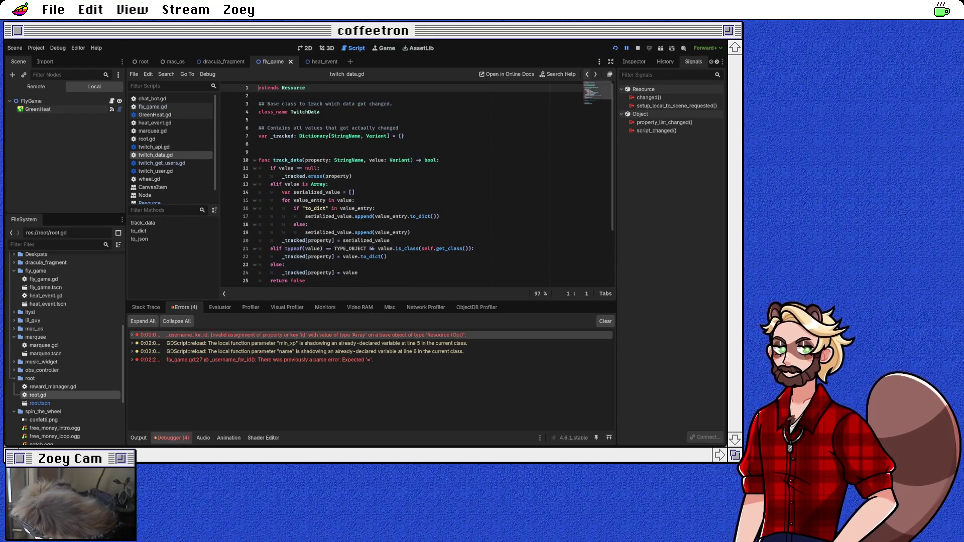
Review the id setter's track_data line and id declaration in twitch_get_users.gd, then return to fly_game.gd
left_click(161, 163)
scroll(402, 186, "down", 1)
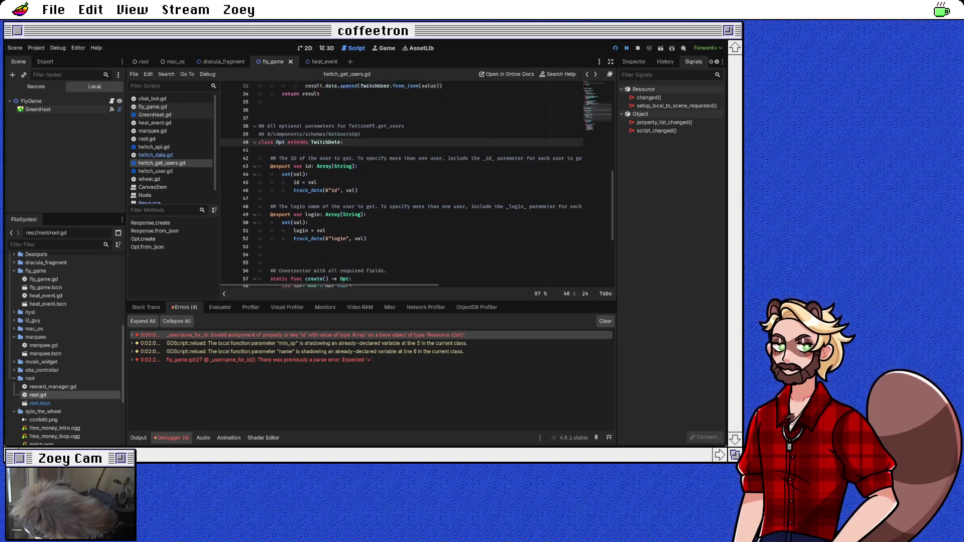
left_click(358, 185)
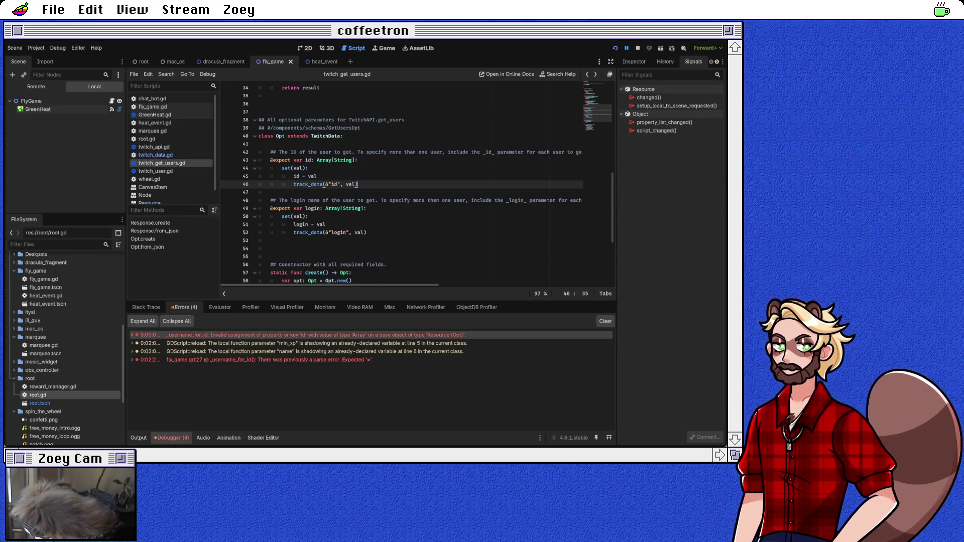
scroll(401, 186, "up", 1)
left_click(269, 169)
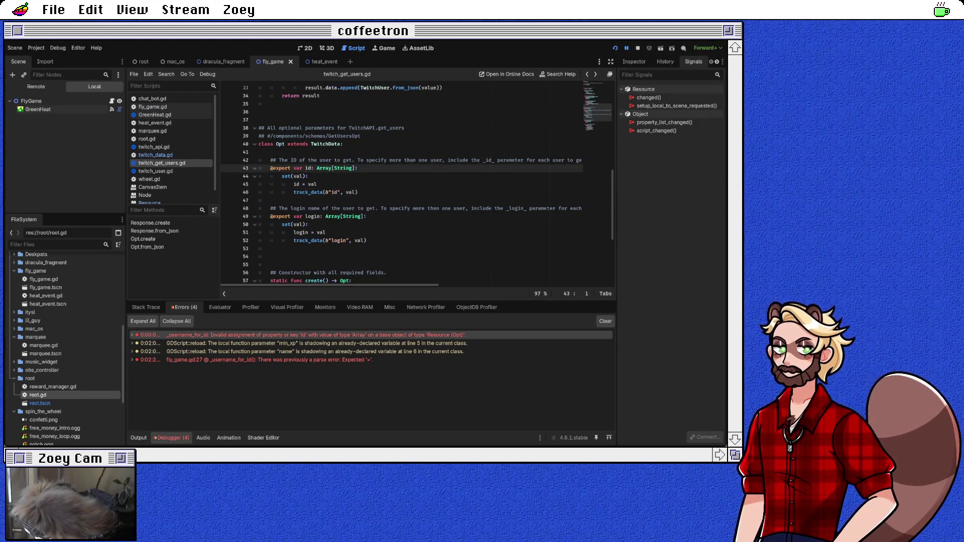
left_click(152, 107)
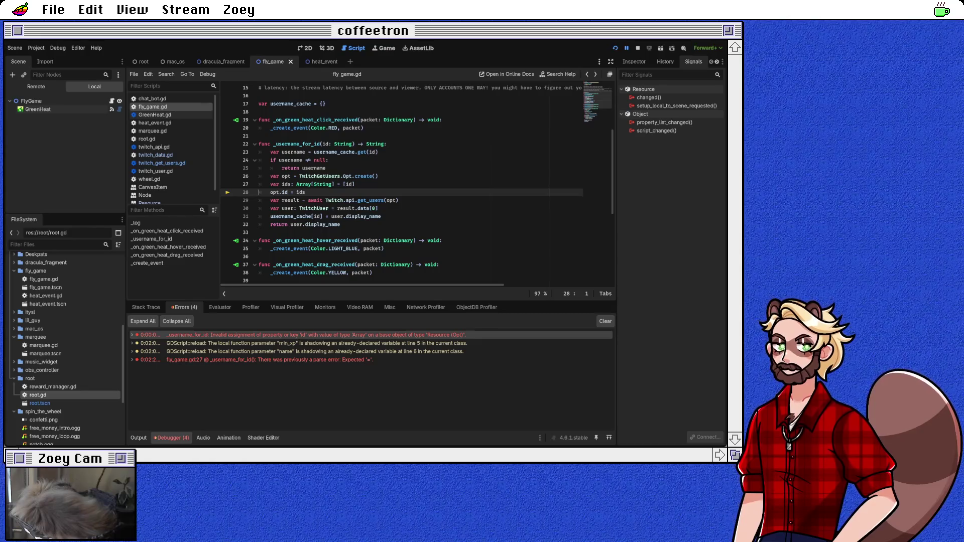
Relaunch the fly_game project and watch the Output log fill with fly heat hover events
left_click(398, 200)
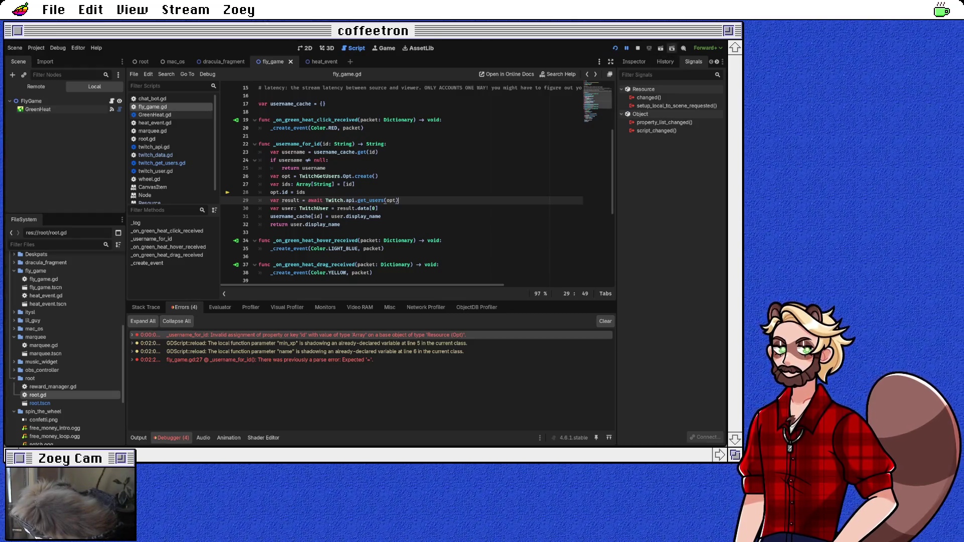
left_click(614, 47)
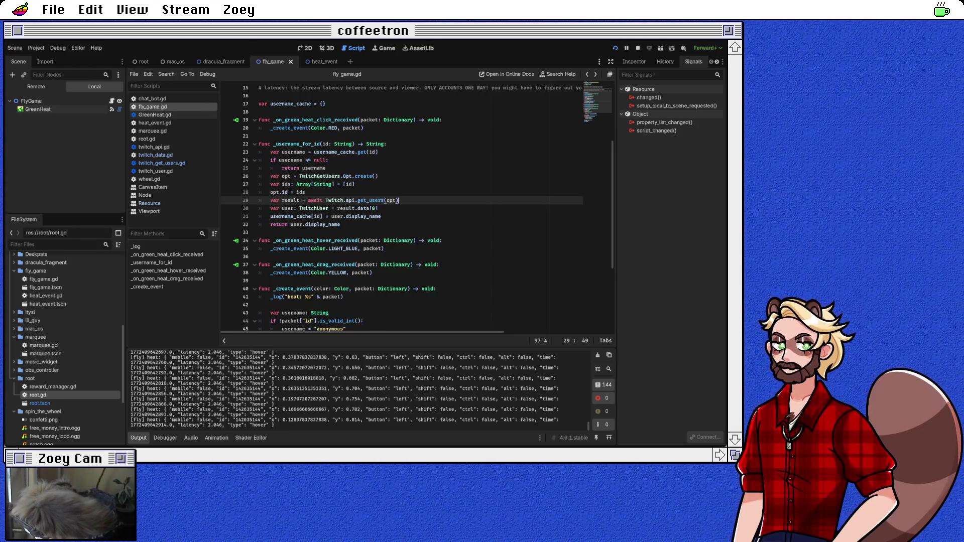
left_click(381, 216)
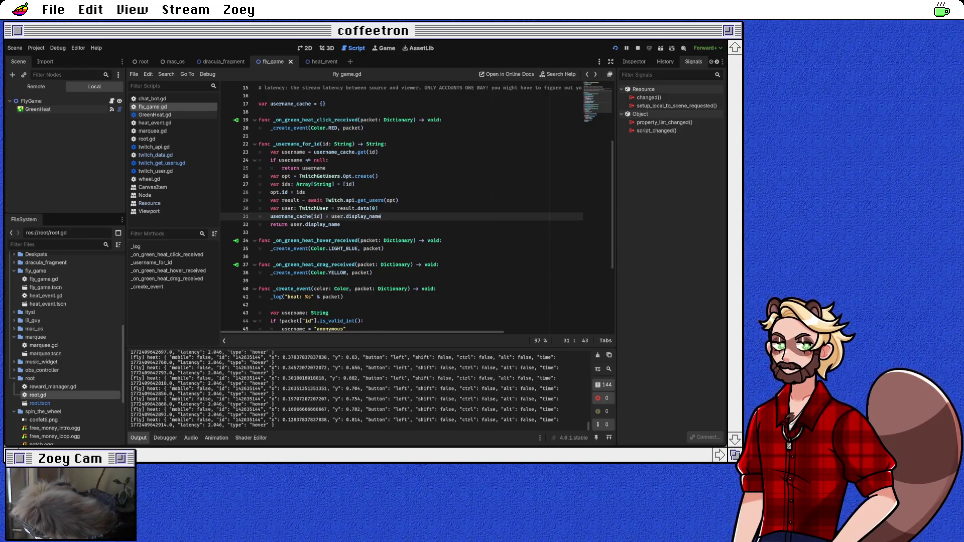
Review the empty username_cache dictionary in fly_game.gd, then switch over to Aseprite
scroll(402, 209, "up", 5)
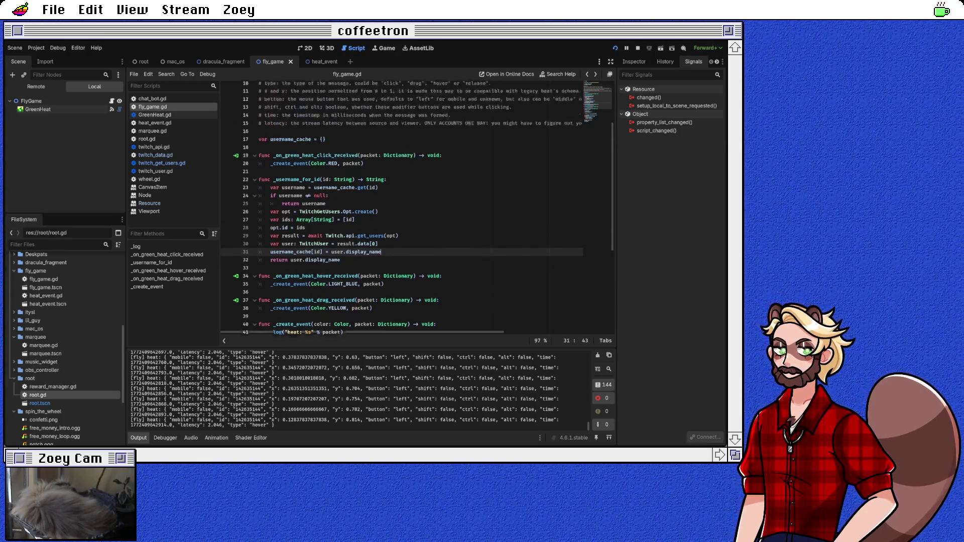
left_click(322, 217)
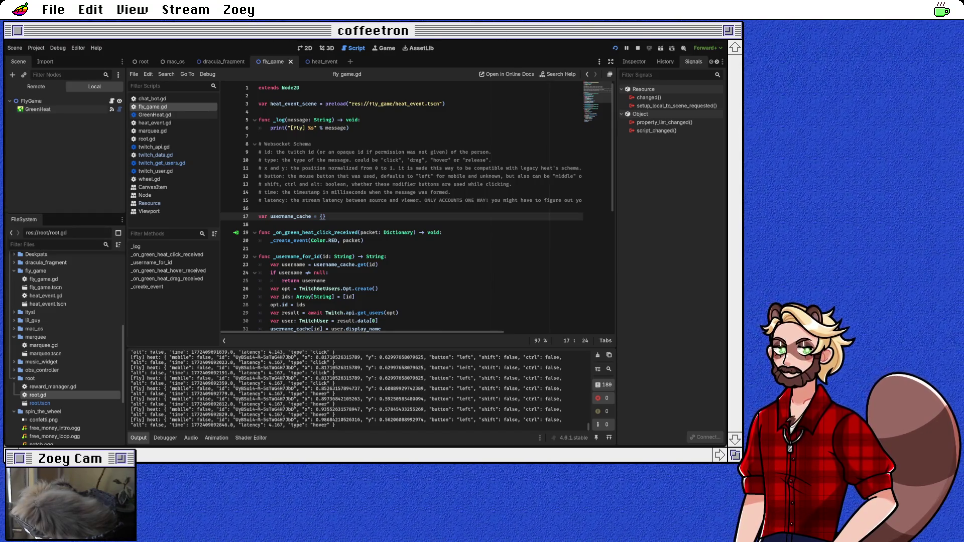
key("alt+Tab")
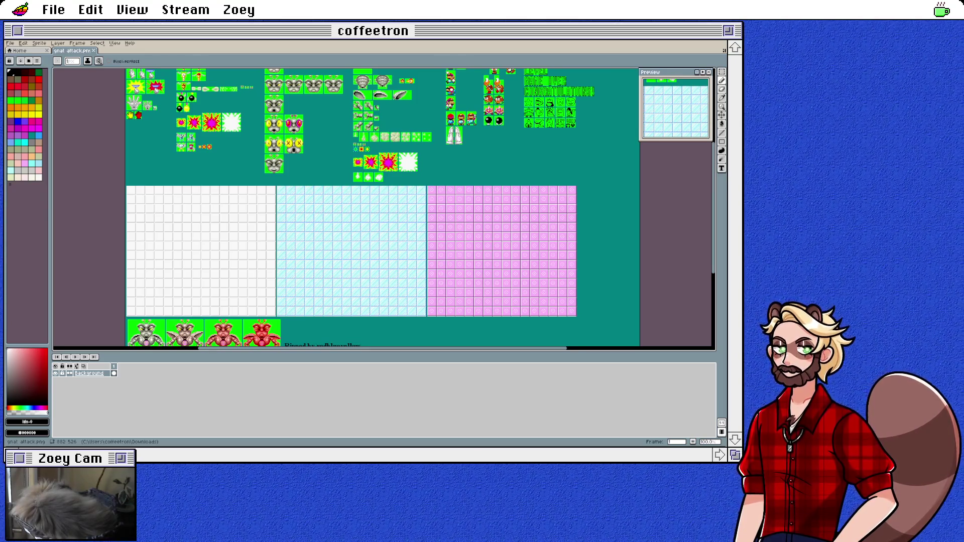
Zoom onto the sheet's top-left corner and box-select the three fly-swatter sprites
scroll(341, 244, "up", 3)
scroll(343, 245, "down", 6)
scroll(344, 245, "up", 2)
left_click_drag(258, 161, 324, 229)
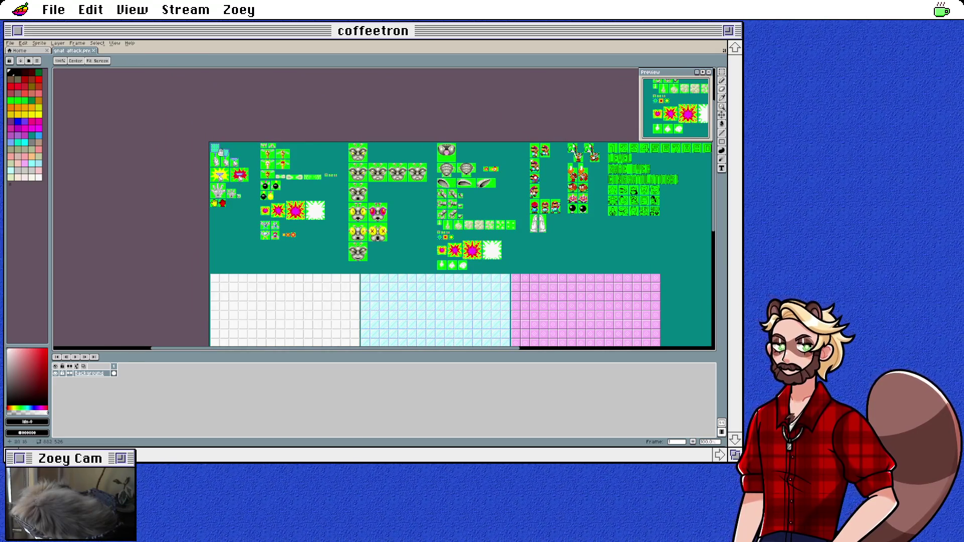
scroll(222, 153, "up", 2)
left_click_drag(273, 175, 392, 190)
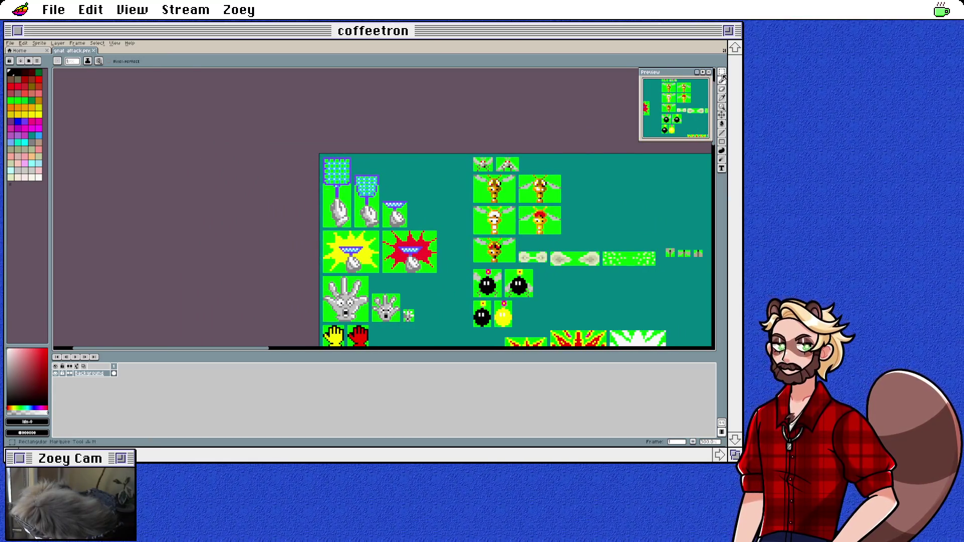
key("v")
mouse_move(323, 157)
left_mouse_down()
mouse_move(372, 217)
mouse_move(408, 227)
left_mouse_up()
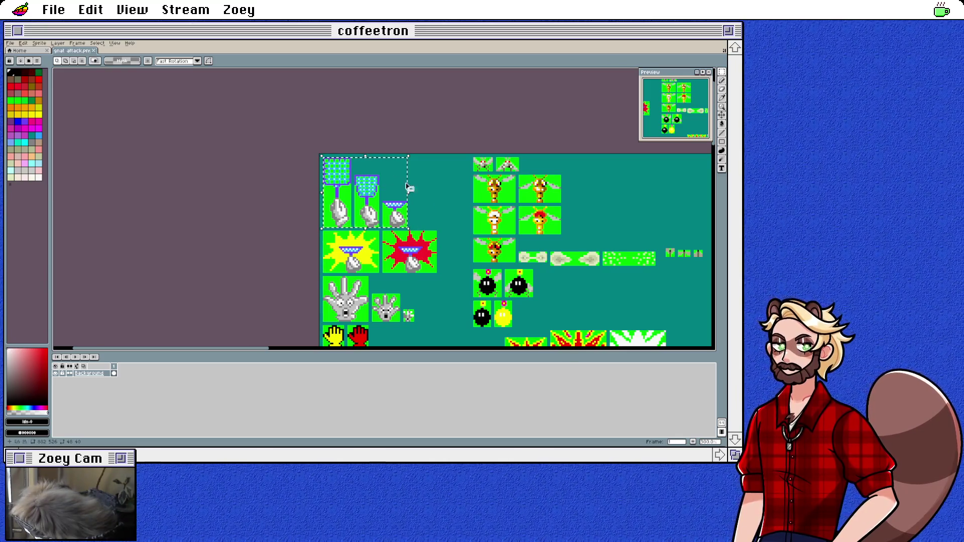
left_click(11, 44)
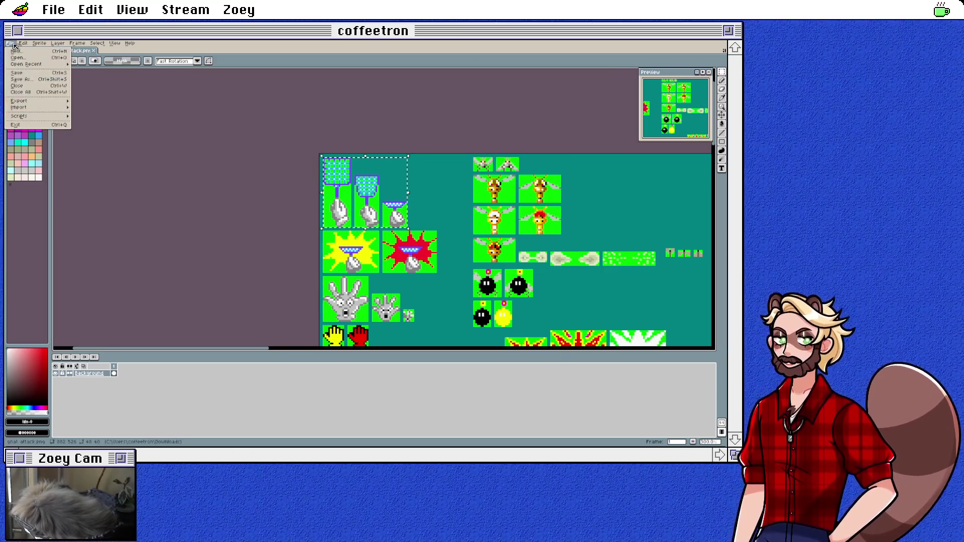
Create a new 200×200 transparent sprite and paste the swatter sprites into it
left_click(15, 51)
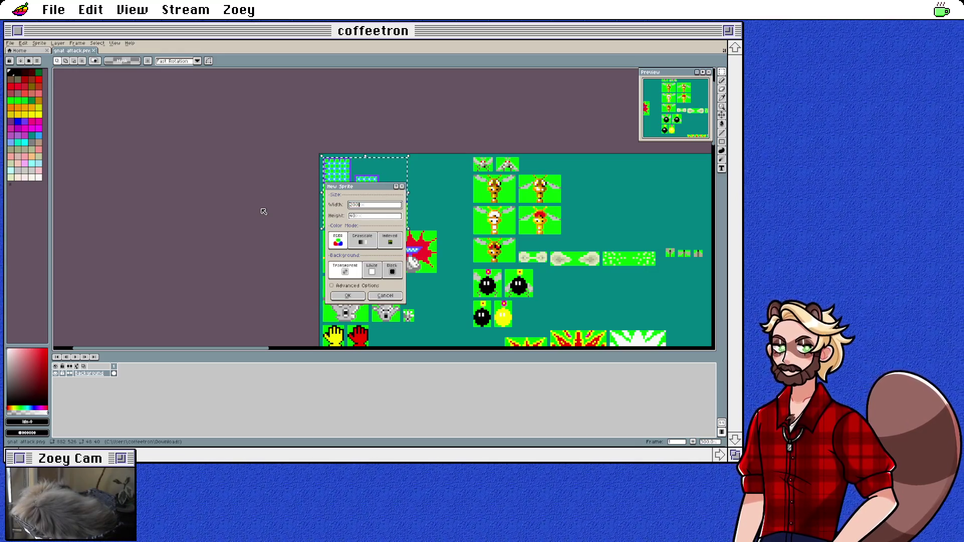
left_click(341, 295)
key("ctrl+v")
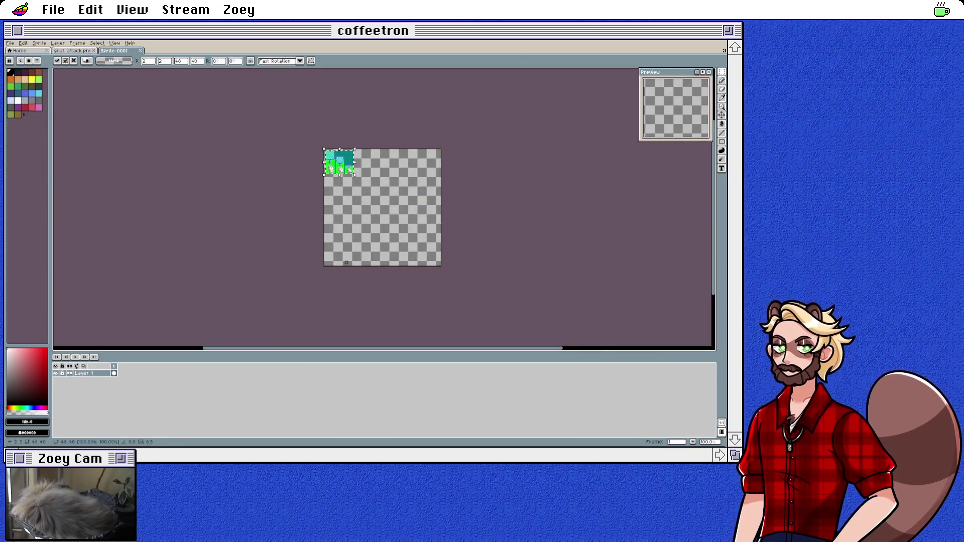
scroll(341, 157, "up", 5)
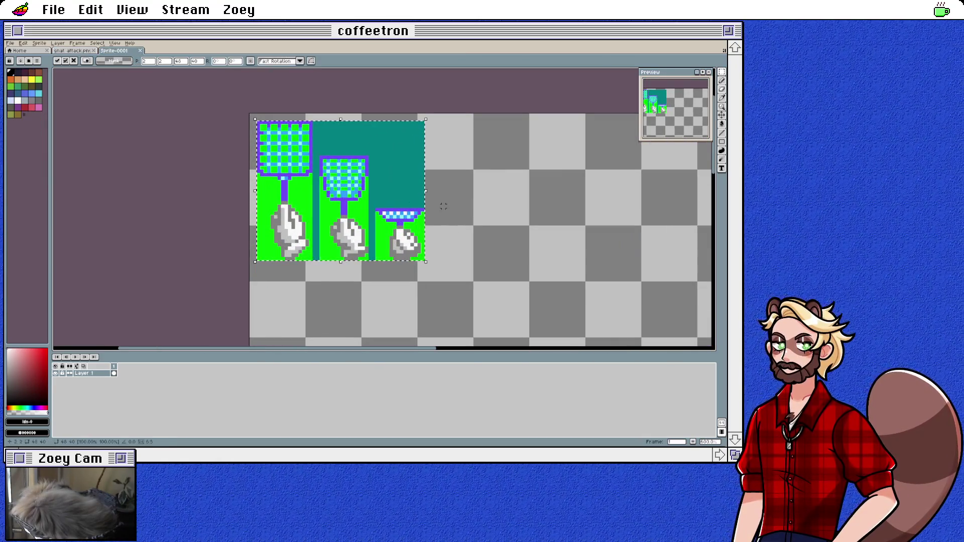
key("Return")
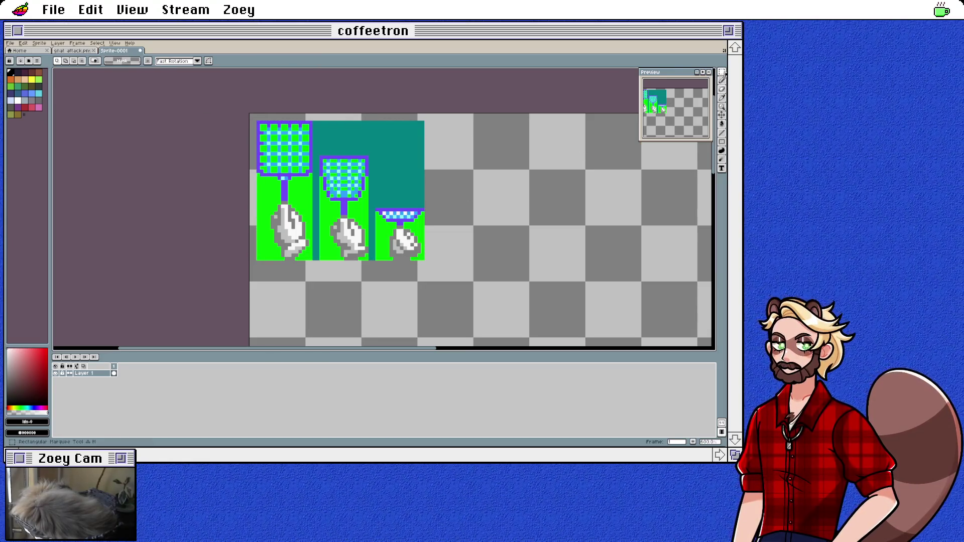
Erase the teal background around the pasted swatters using the Magic Wand
mouse_move(722, 72)
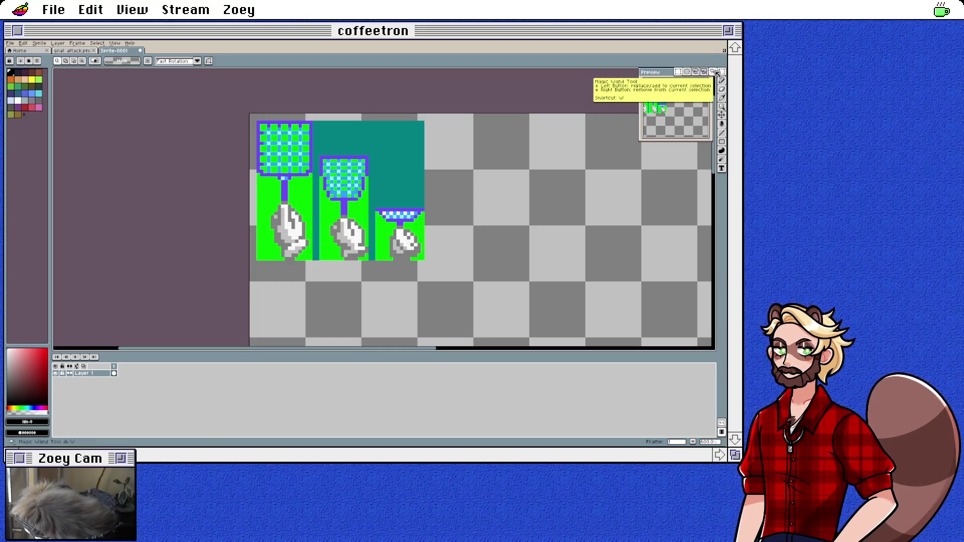
left_click(716, 73)
left_click(415, 157)
key("Delete")
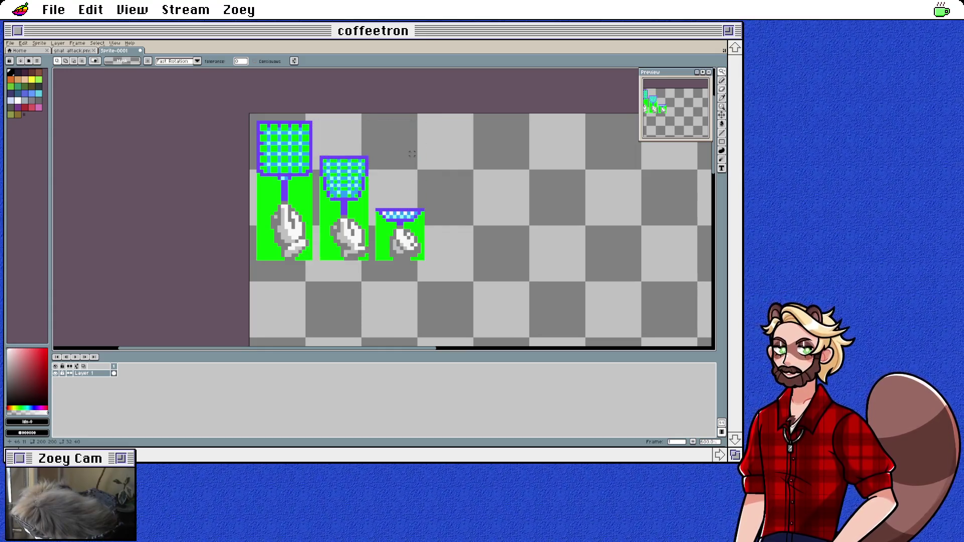
Delete the remaining green background and draw a rectangular selection around the swatters
left_click(367, 210)
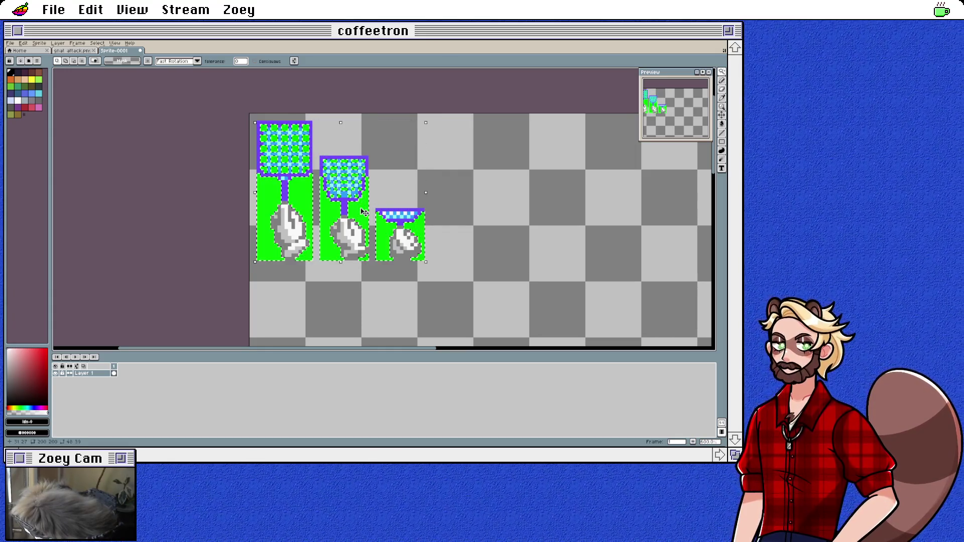
key("Delete")
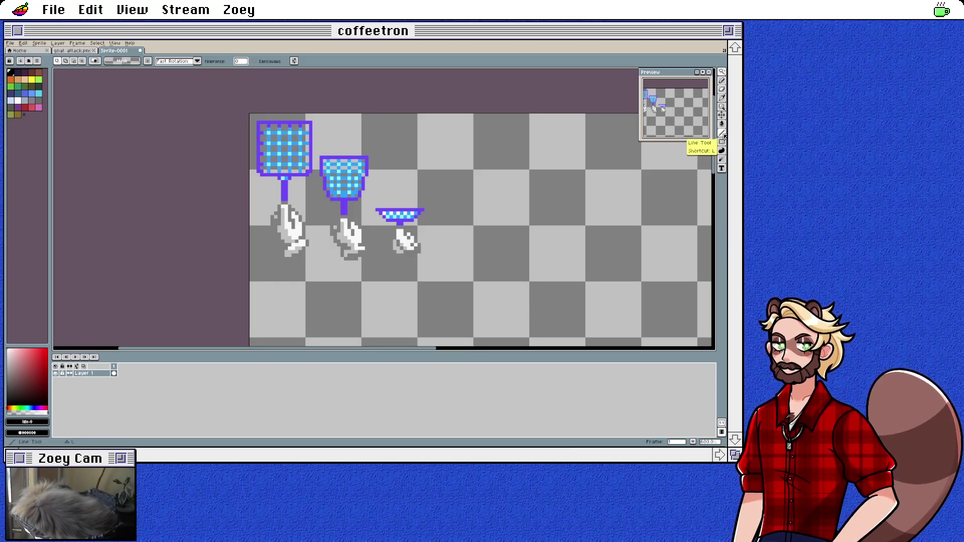
left_click(722, 73)
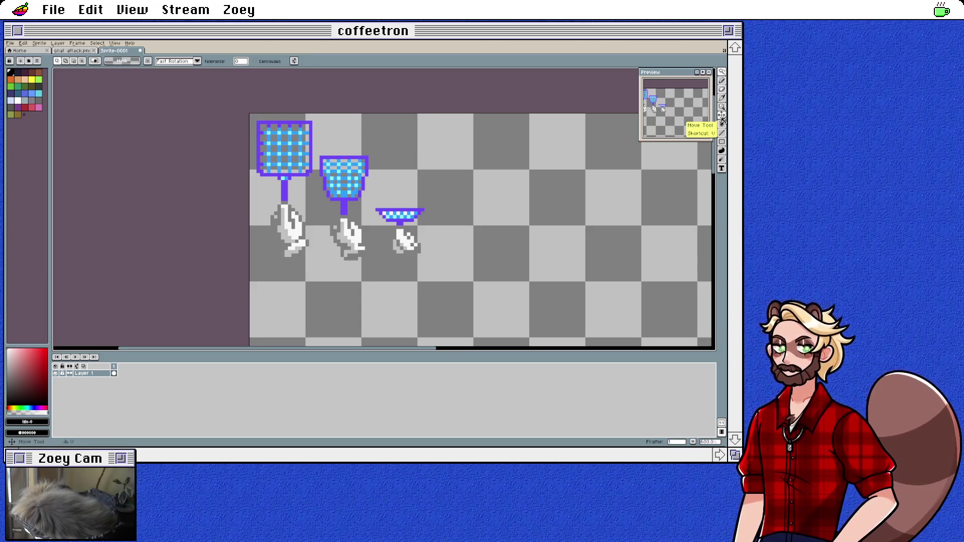
left_click(677, 70)
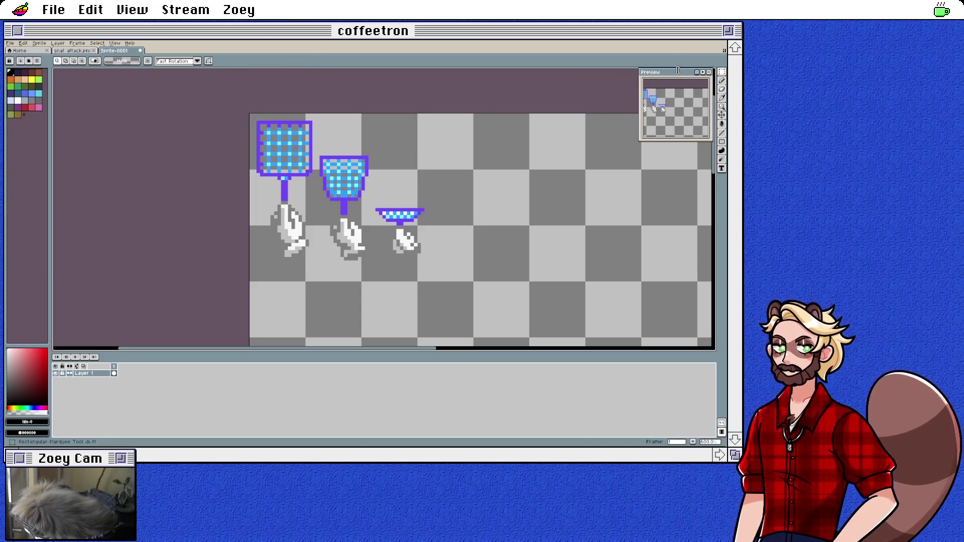
mouse_move(258, 122)
left_mouse_down()
mouse_move(381, 258)
mouse_move(387, 213)
mouse_move(425, 262)
left_mouse_up()
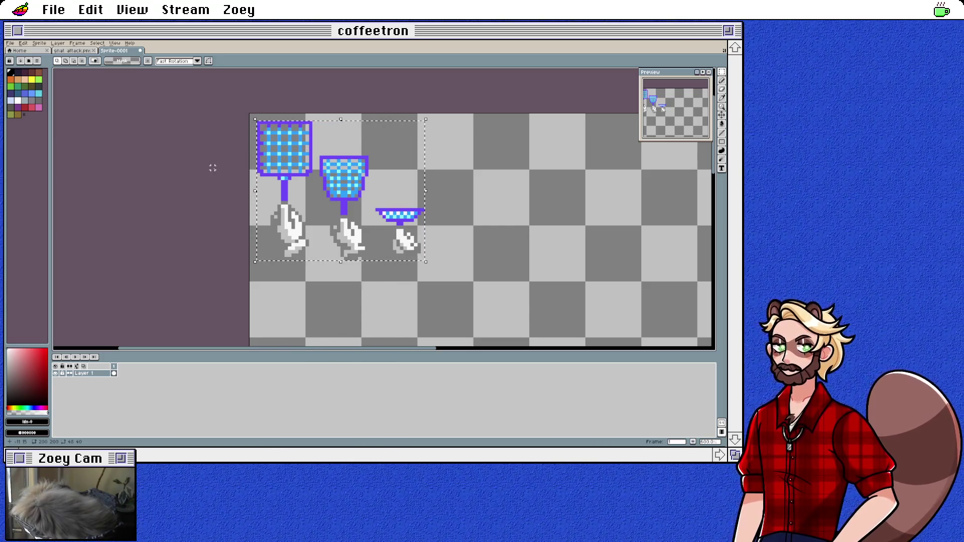
left_click(97, 43)
Crop the canvas to the selected fly-swatter sprites with Sprite > Crop
mouse_move(78, 44)
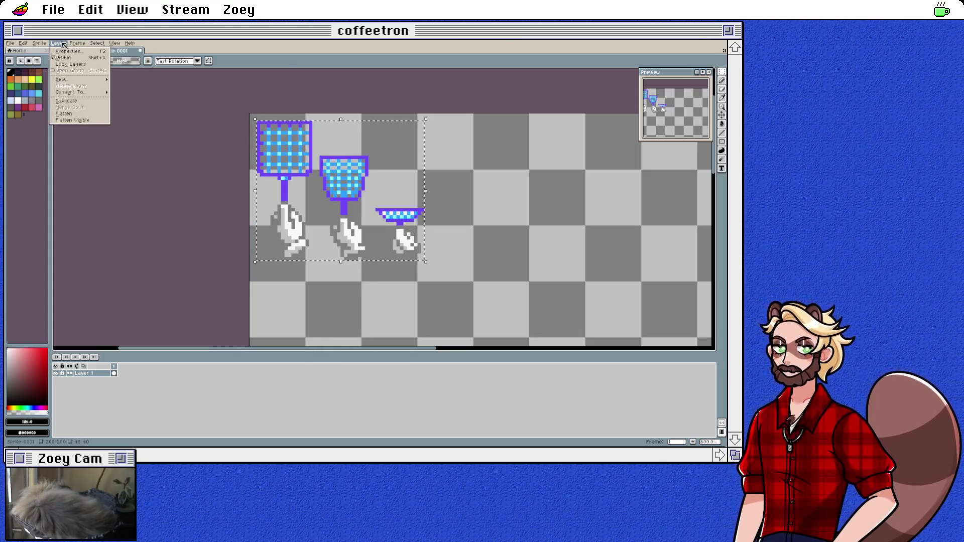
mouse_move(26, 45)
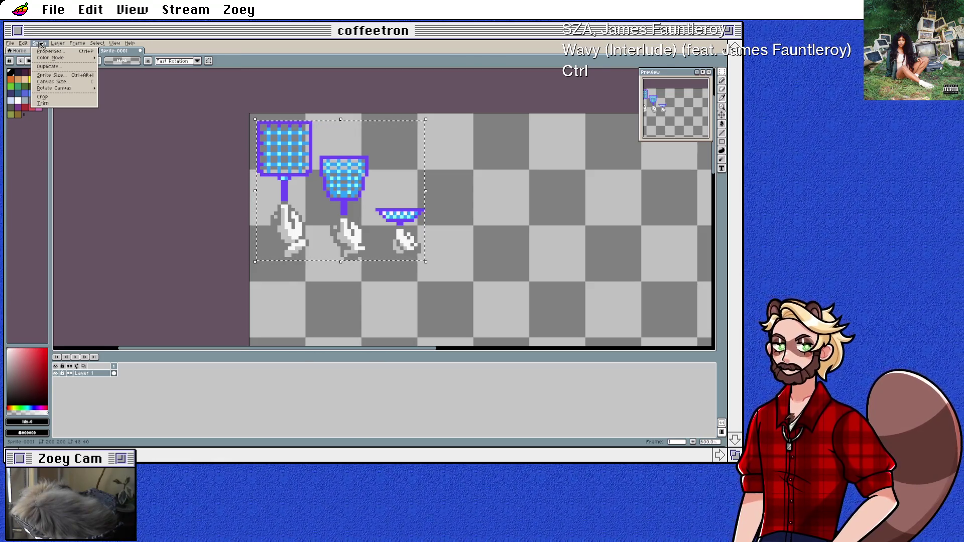
left_click(50, 97)
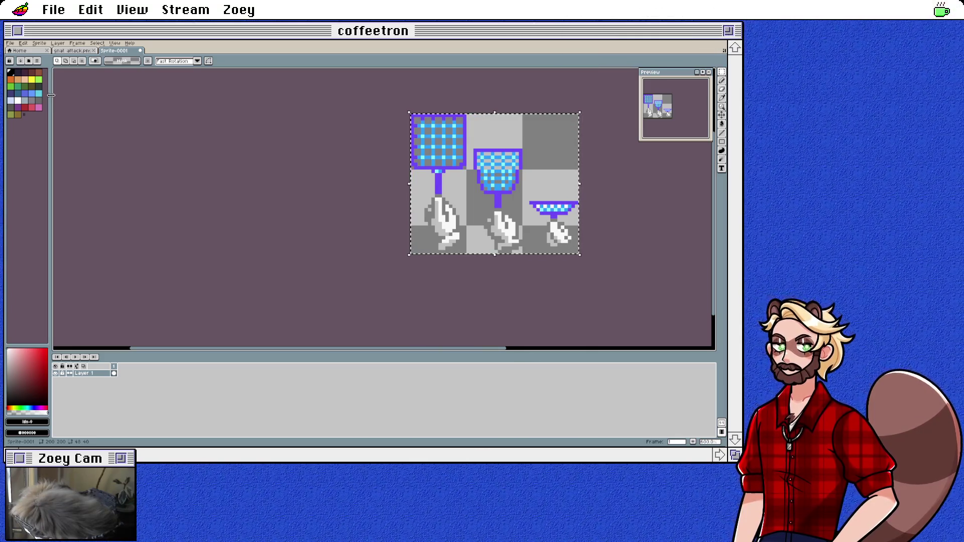
Return to the Home page listing recent files and folders
left_click(58, 43)
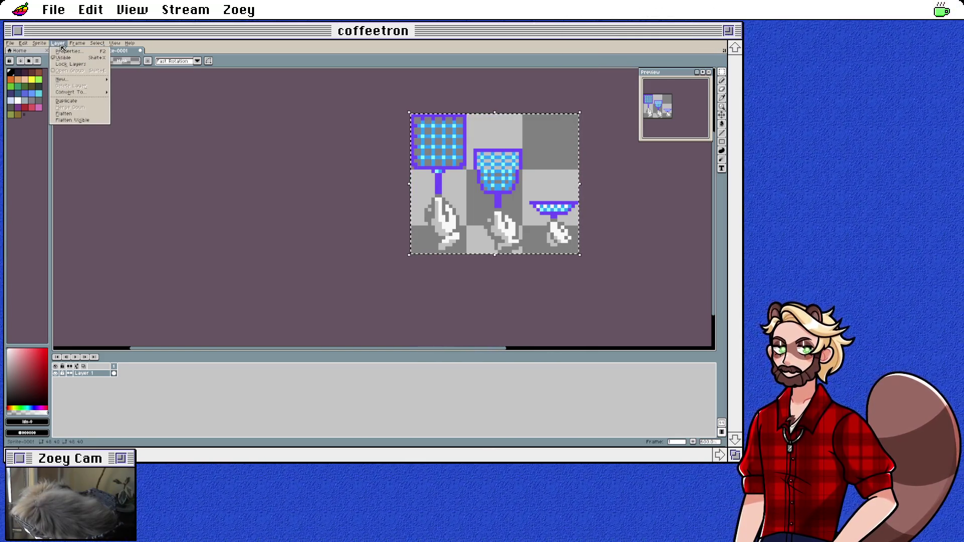
mouse_move(81, 46)
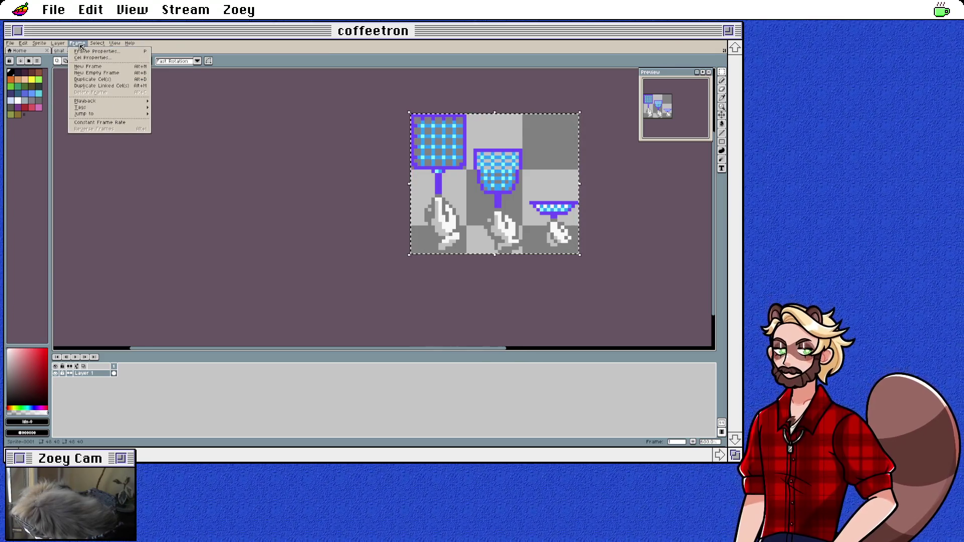
left_click(82, 46)
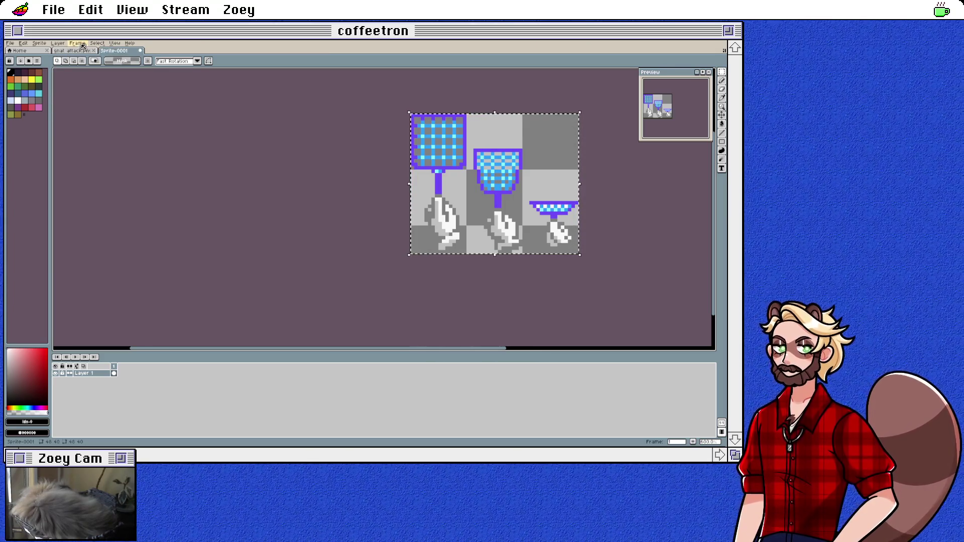
left_click(21, 51)
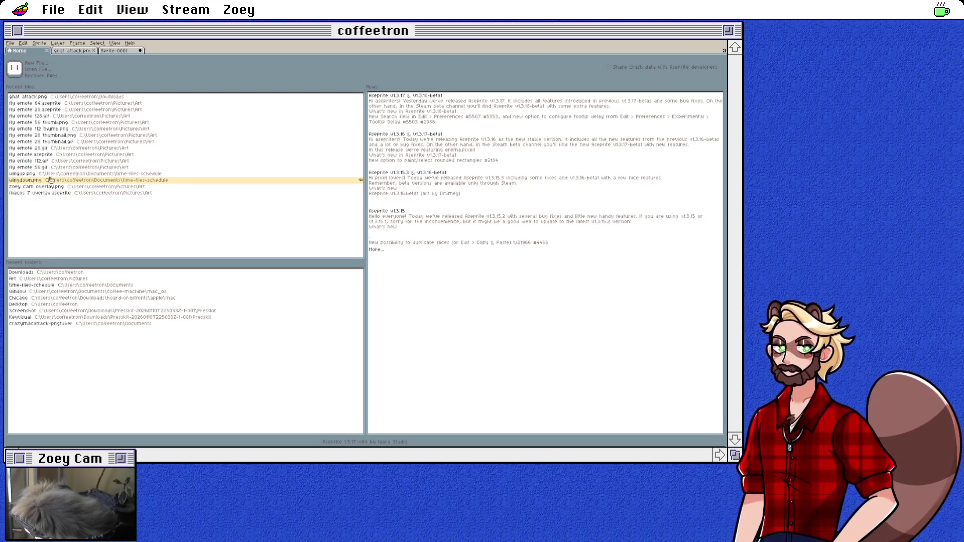
Open wingup.png and fly emote.aseprite from recent files, then close both again
left_click(22, 173)
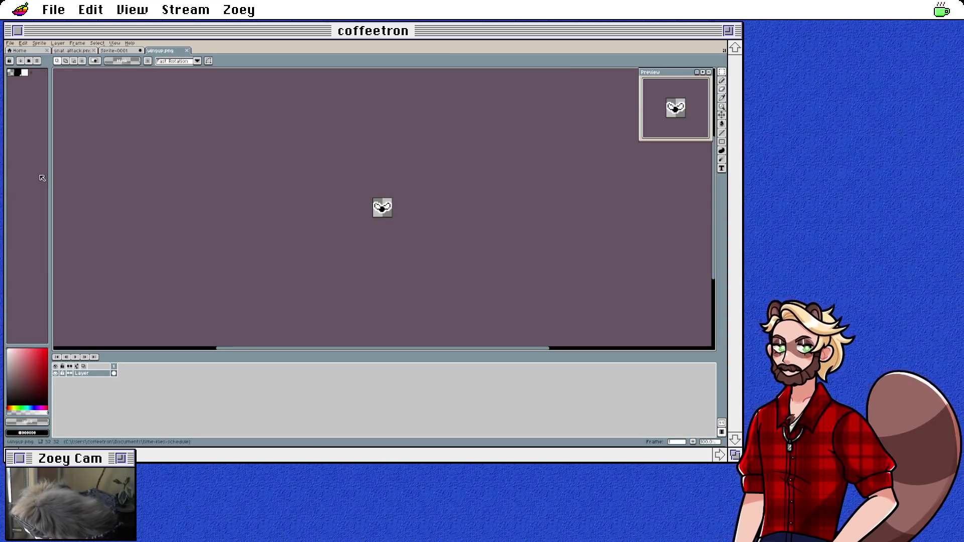
left_click(11, 43)
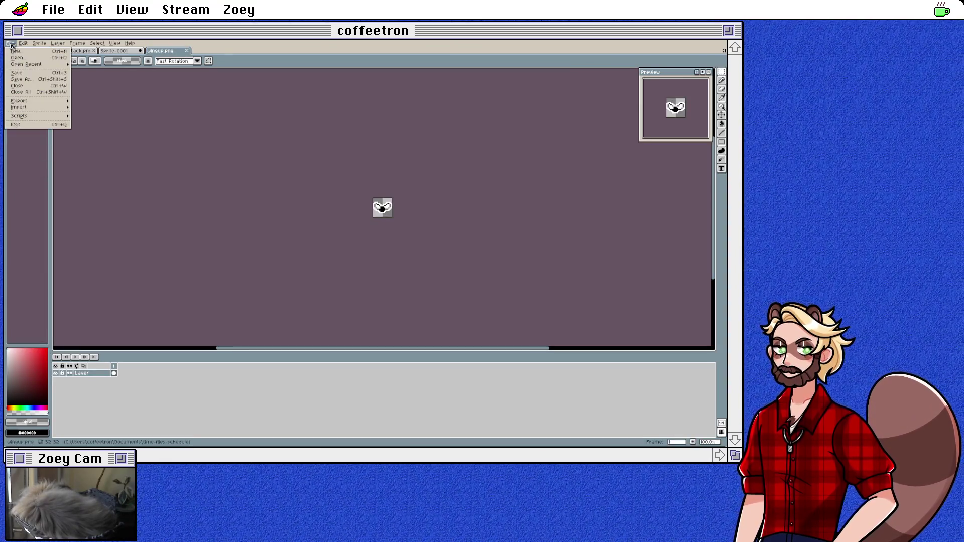
mouse_move(25, 67)
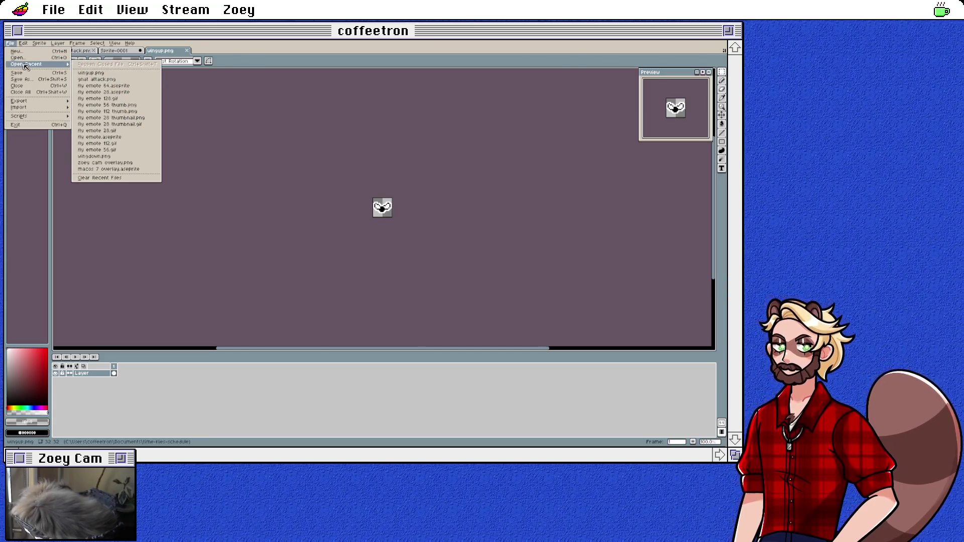
left_click(143, 142)
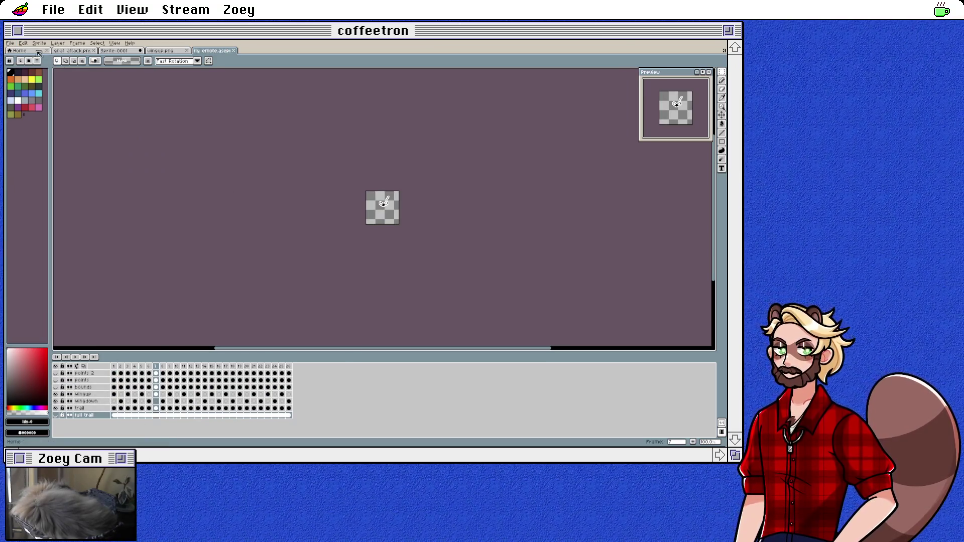
left_click(237, 51)
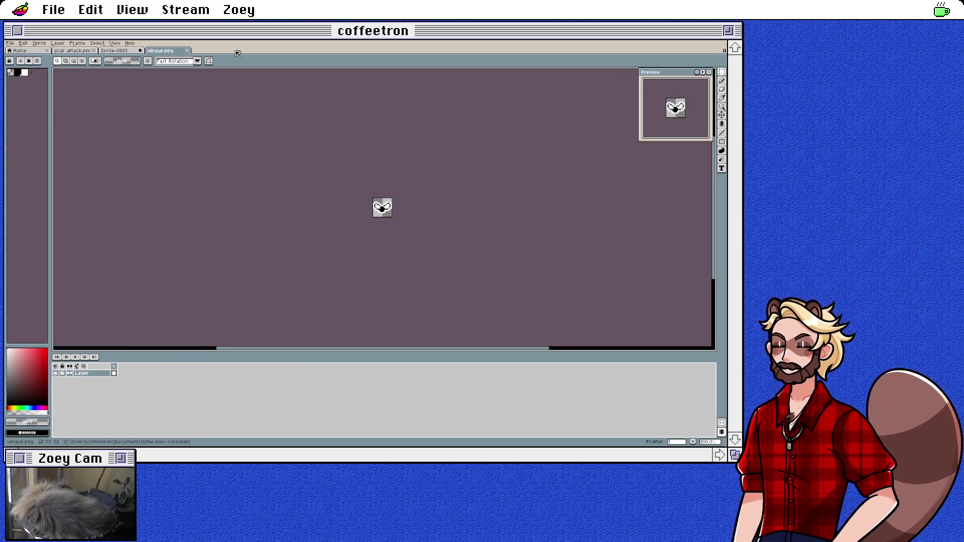
left_click(187, 52)
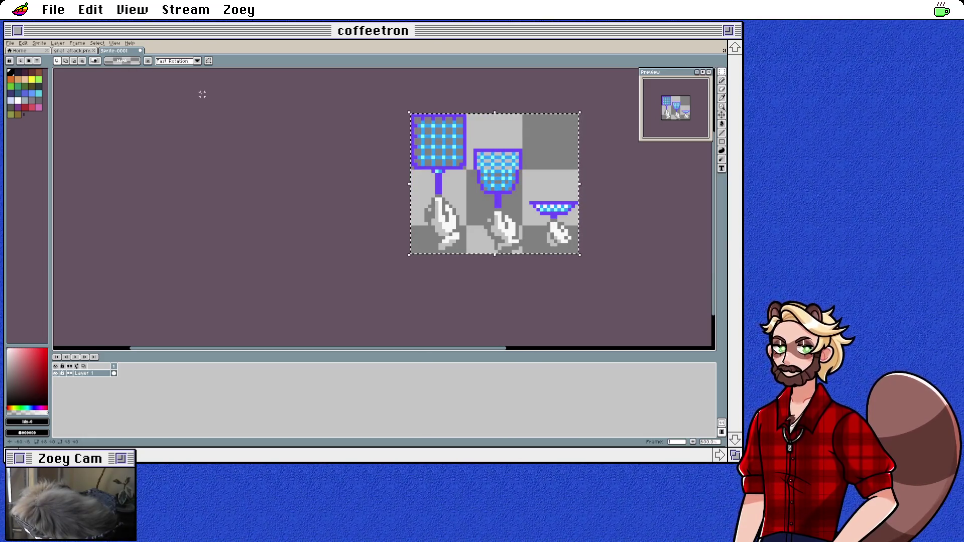
Deselect and save the cropped sprite as flyswatter.aseprite
key("ctrl+d")
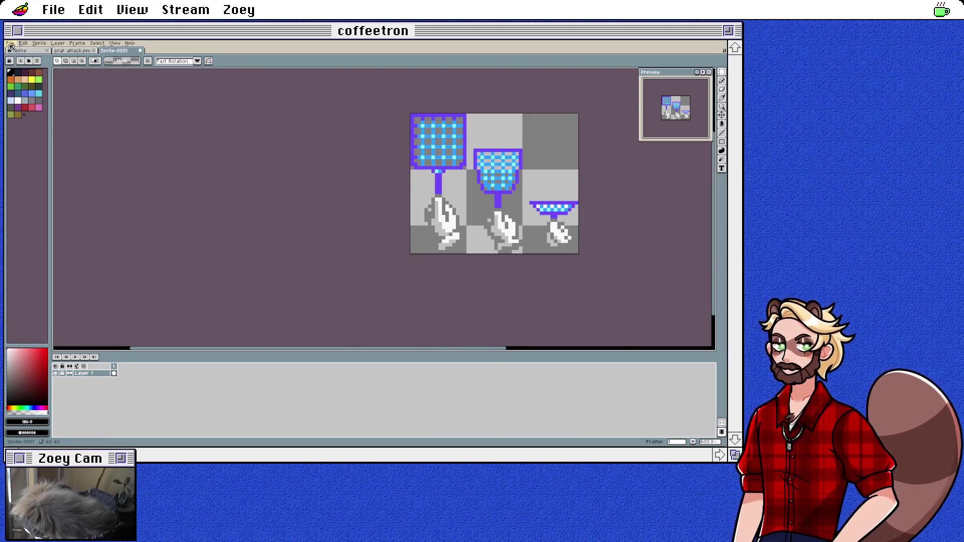
left_click(10, 43)
mouse_move(20, 107)
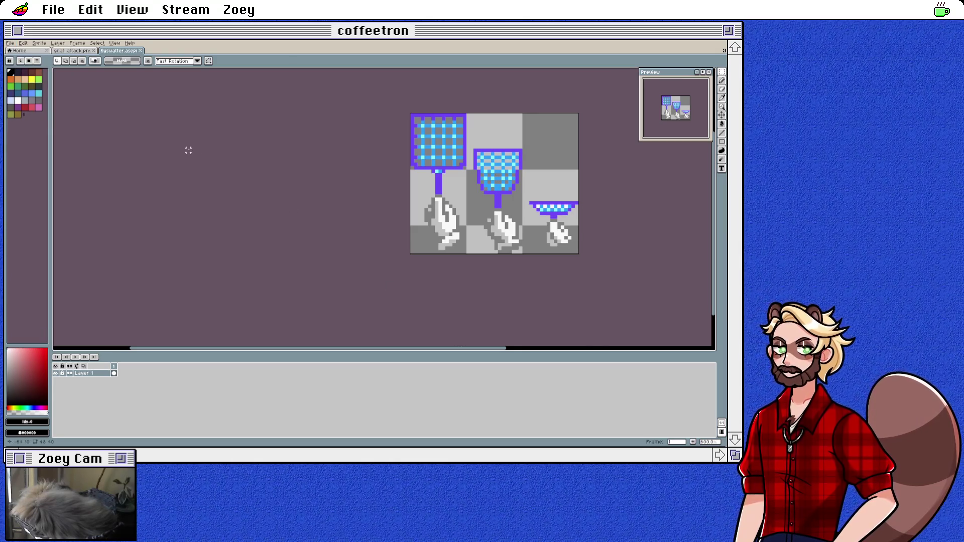
left_click(9, 44)
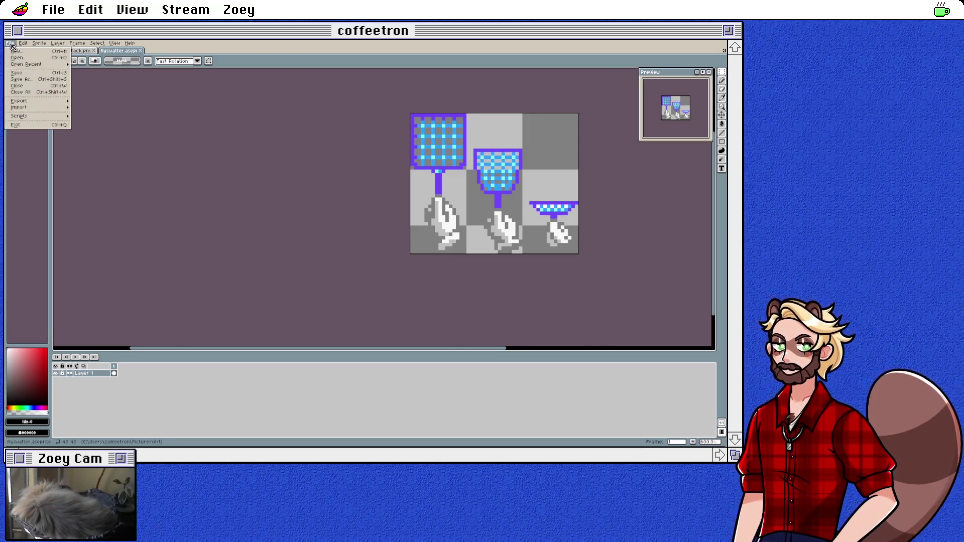
Open Export Sprite Sheet and try a By Columns layout with a Sprite Grid source
mouse_move(50, 103)
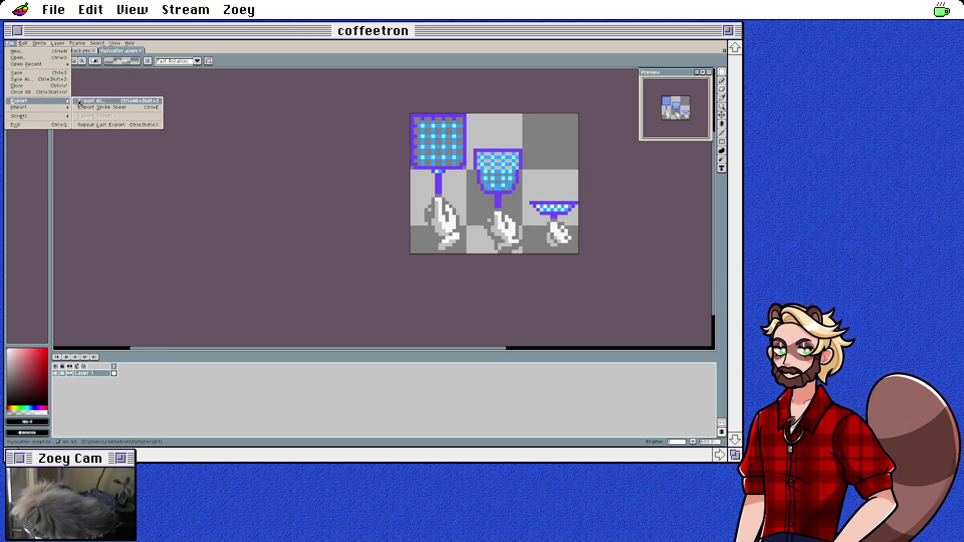
left_click(105, 108)
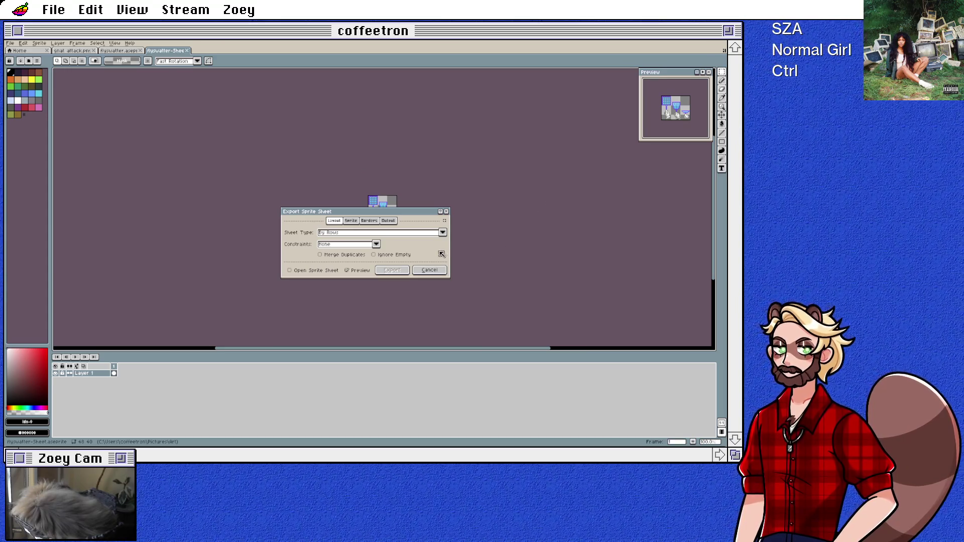
left_click(444, 234)
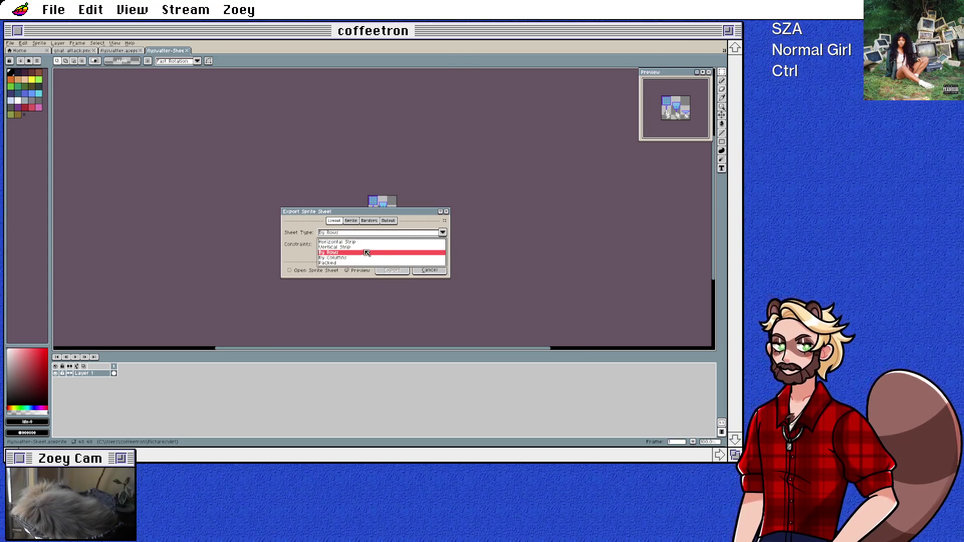
left_click(344, 258)
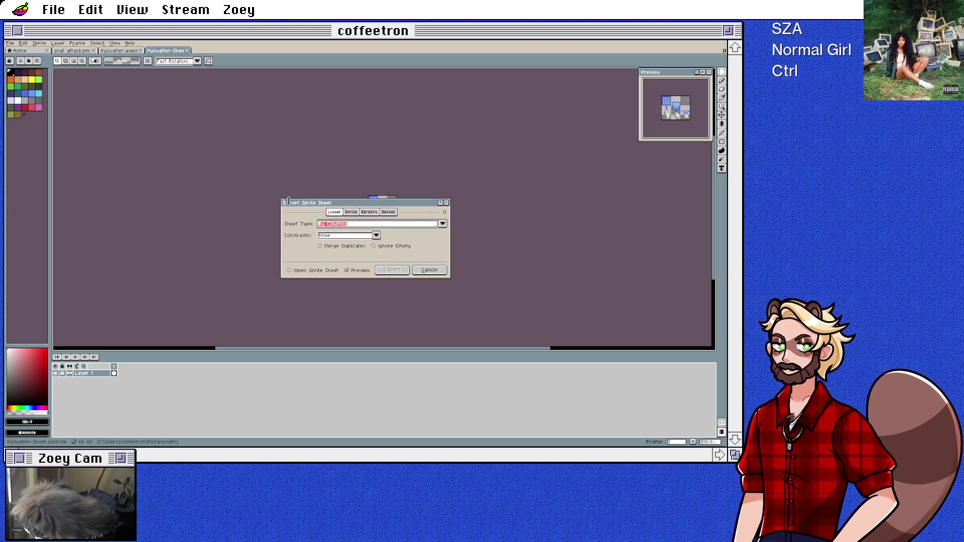
left_click_drag(362, 228, 248, 229)
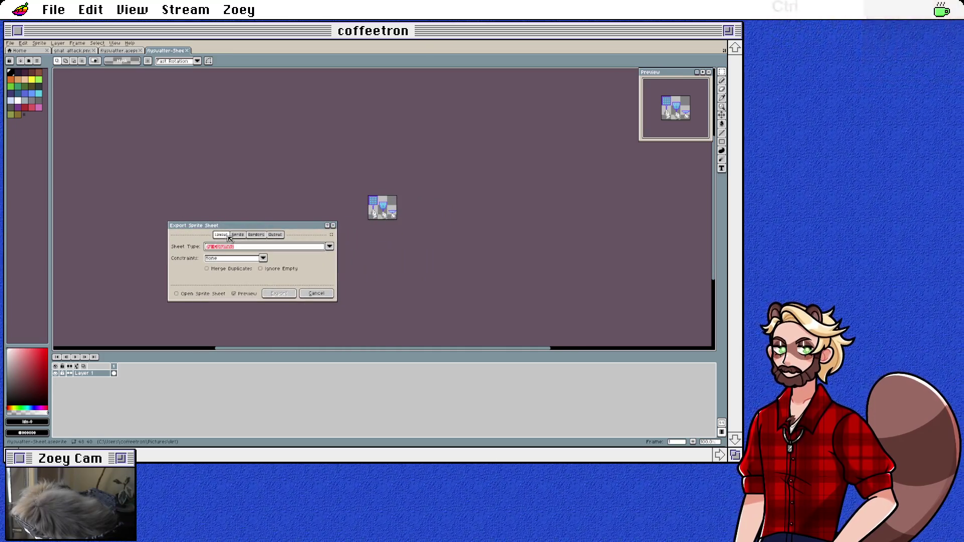
left_click(238, 235)
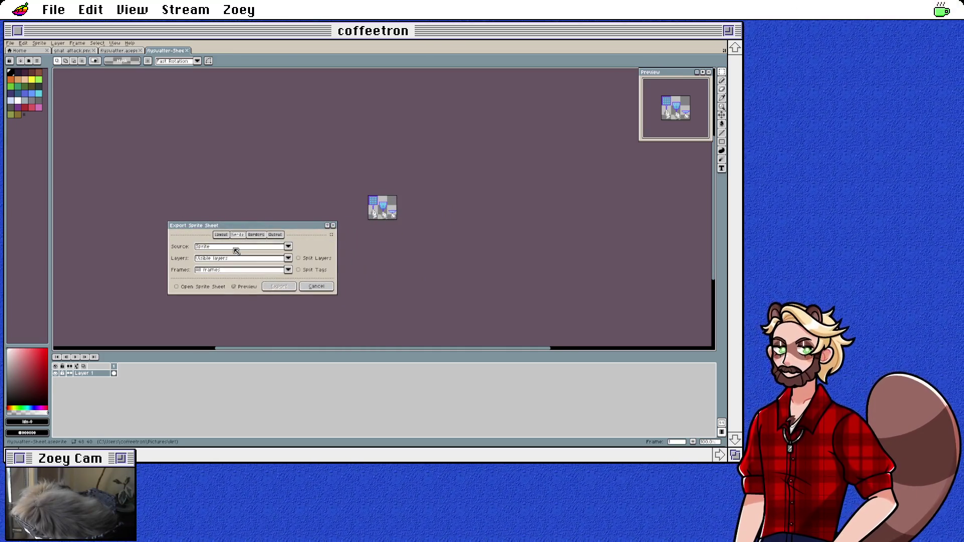
left_click(236, 249)
left_click(236, 255)
left_click(236, 247)
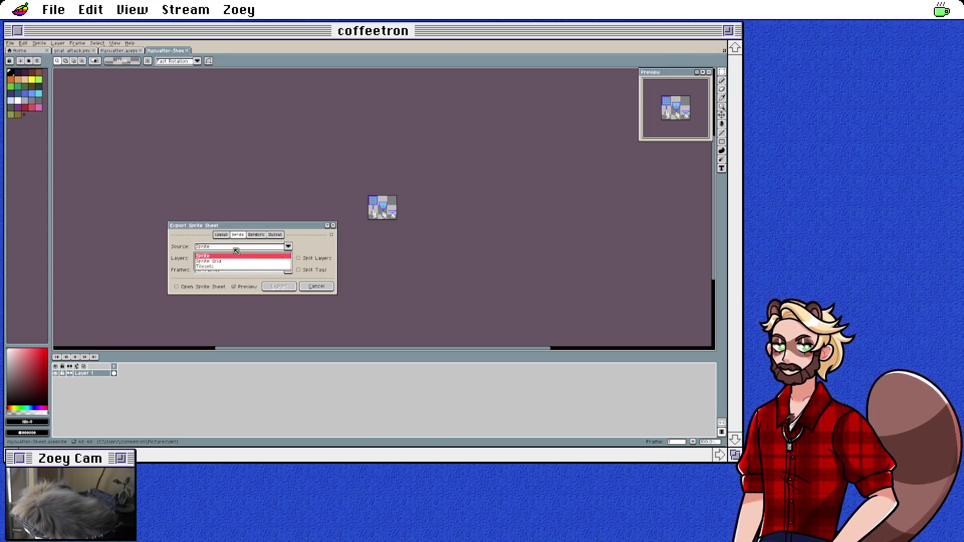
left_click(234, 261)
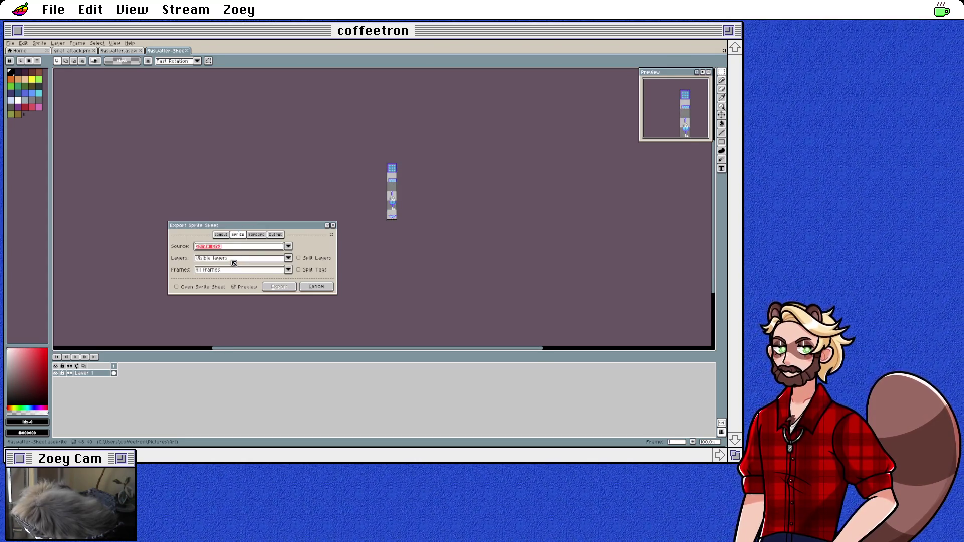
Try By Rows, then settle on a Horizontal Strip sheet layout
left_click(220, 235)
left_click(226, 247)
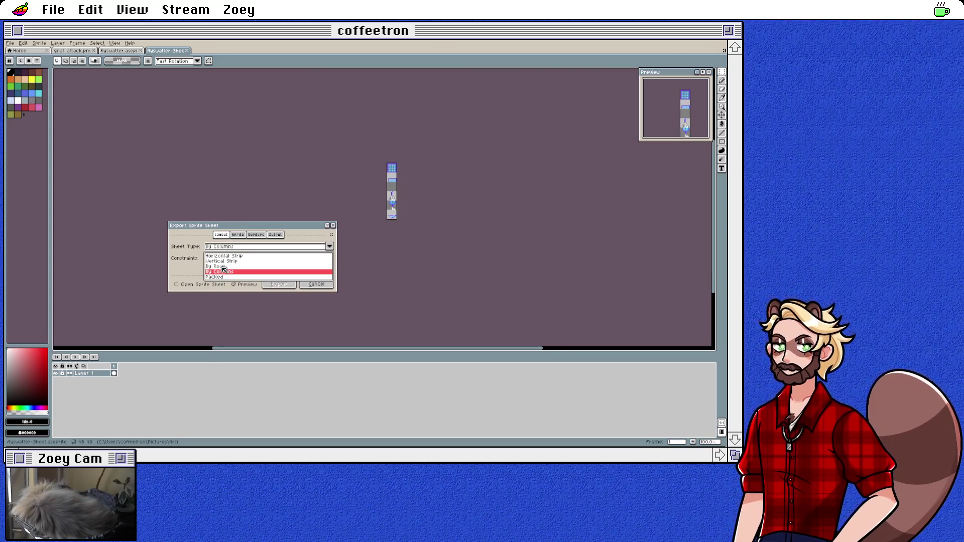
left_click(223, 266)
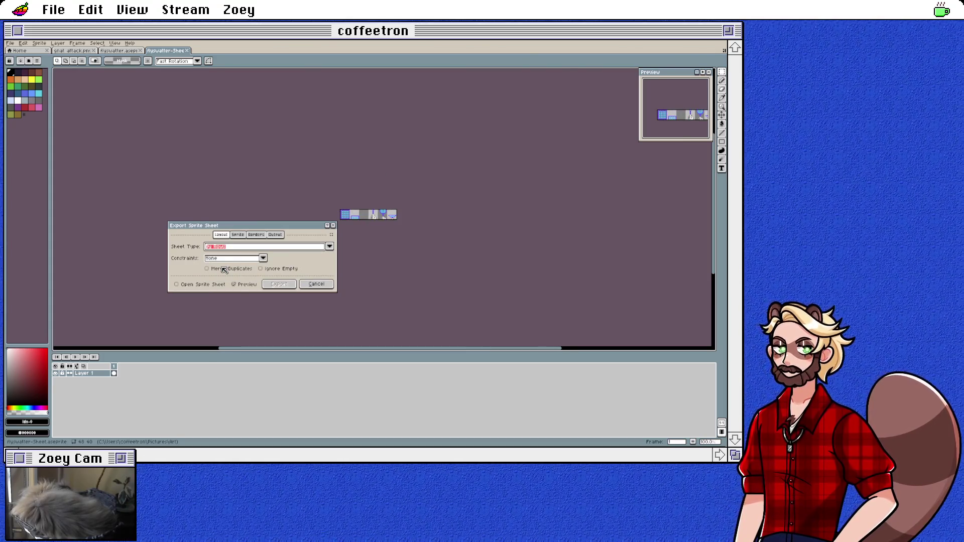
left_click(238, 235)
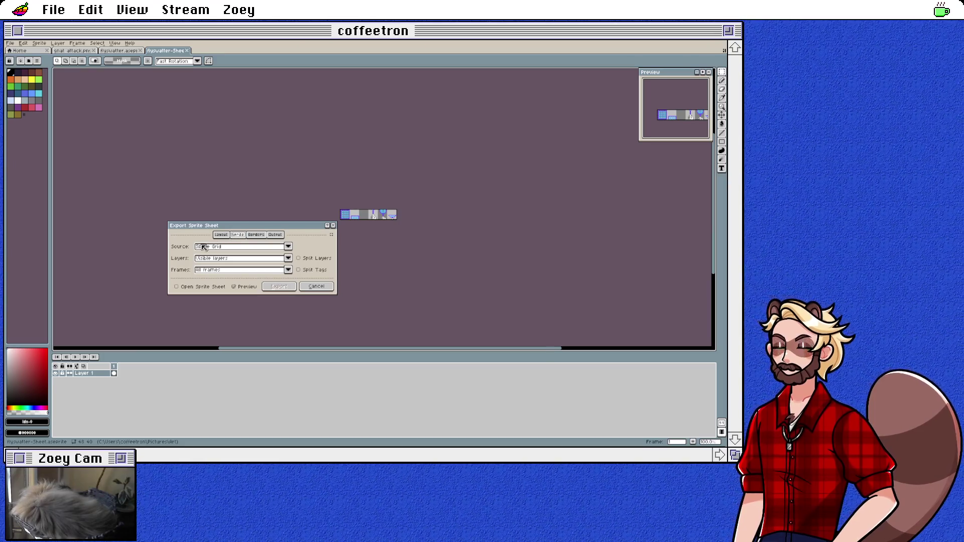
left_click(257, 235)
left_click(275, 234)
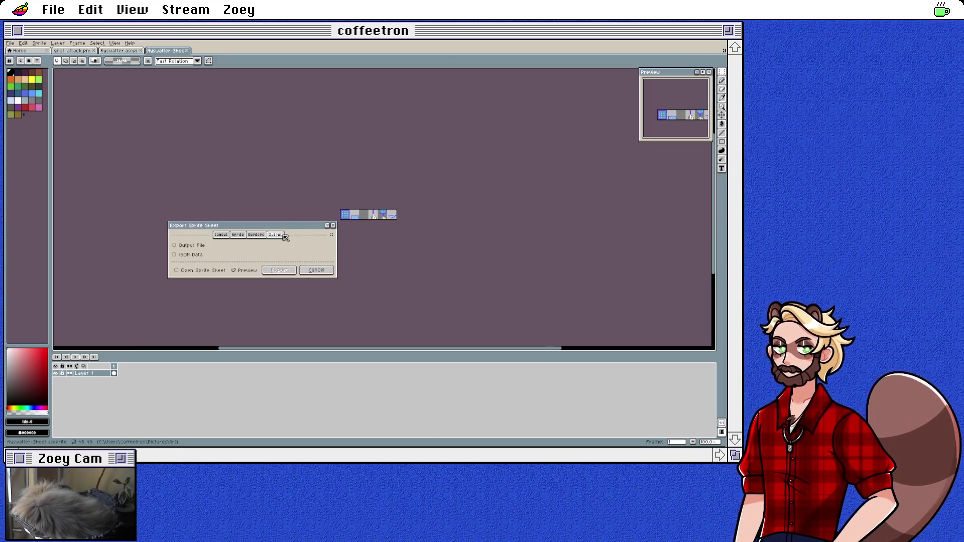
left_click(221, 235)
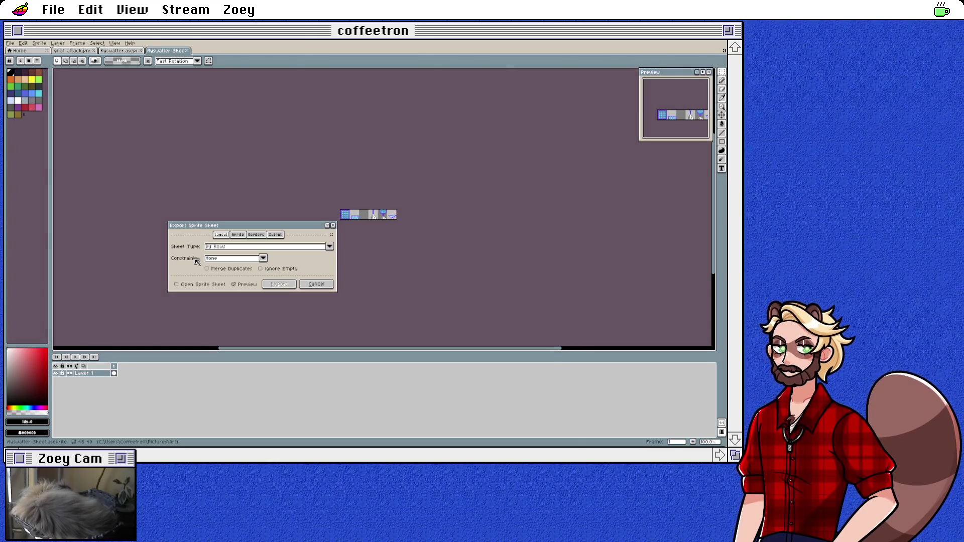
left_click(221, 247)
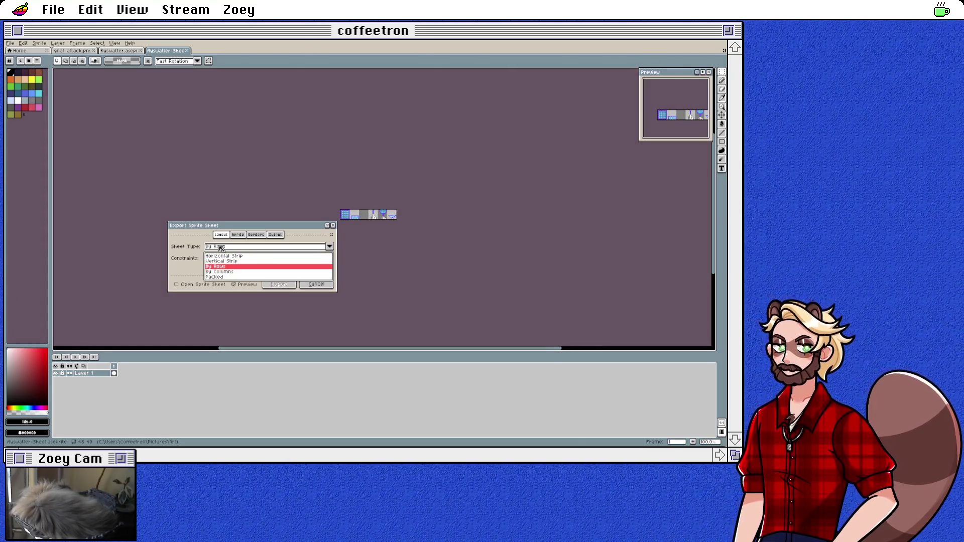
left_click(224, 256)
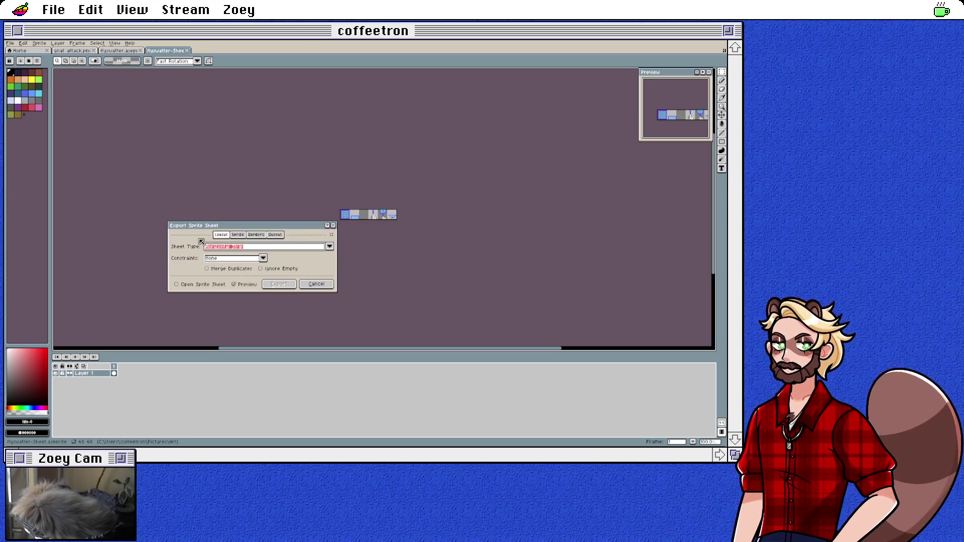
Set the sheet source to Sprite, review padding and output options, then cancel
left_click(238, 235)
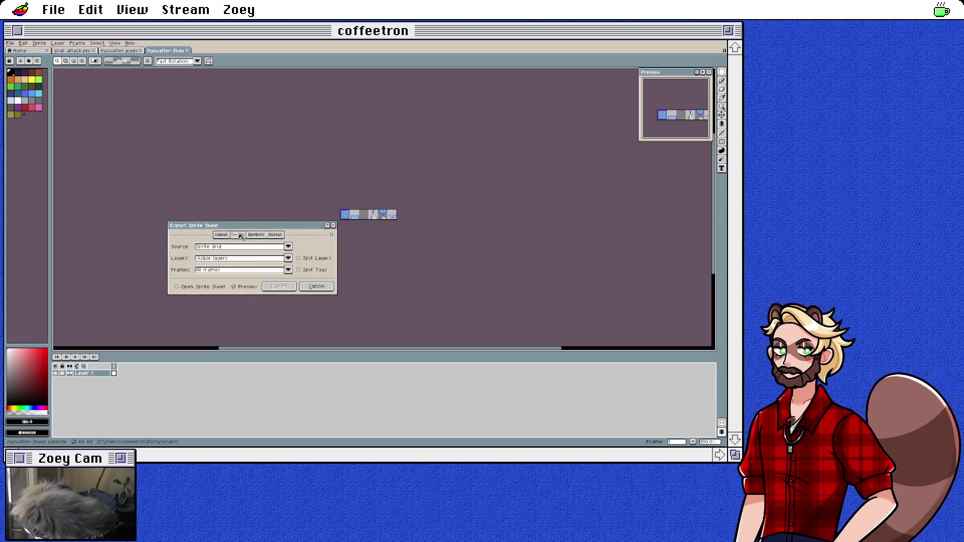
left_click(237, 249)
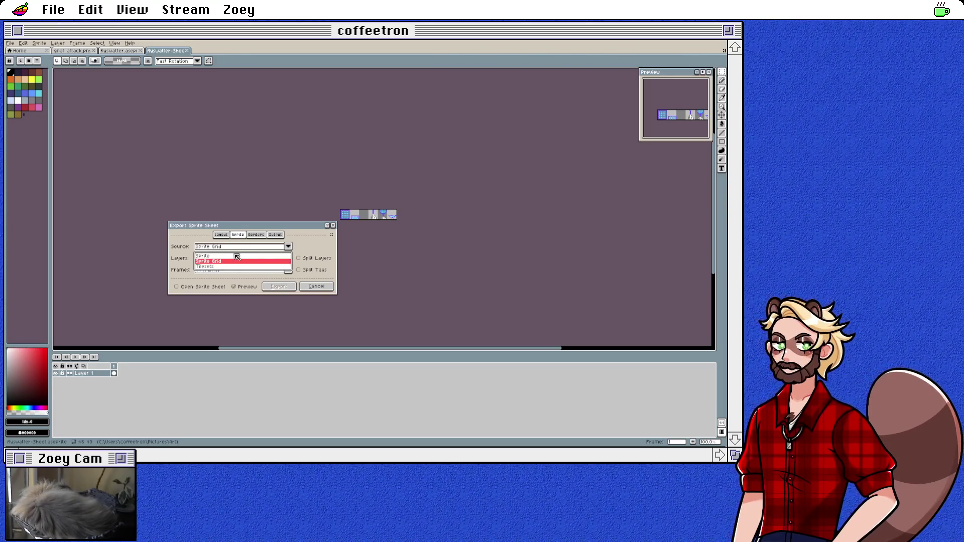
left_click(235, 258)
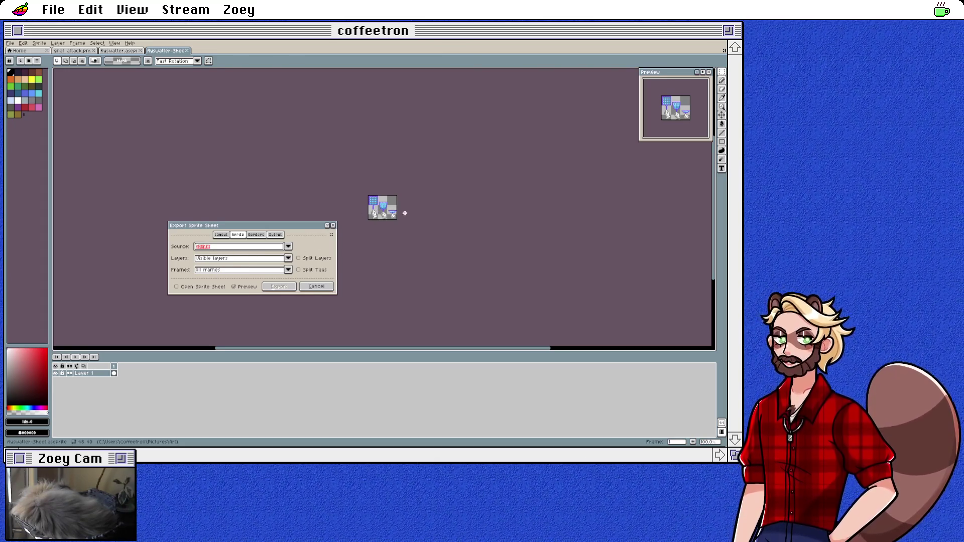
left_click(240, 235)
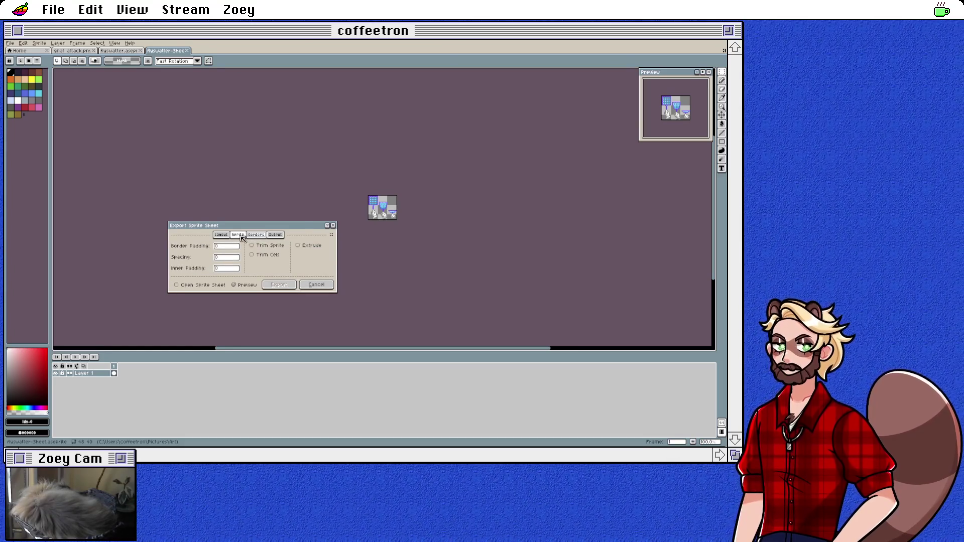
left_click(256, 235)
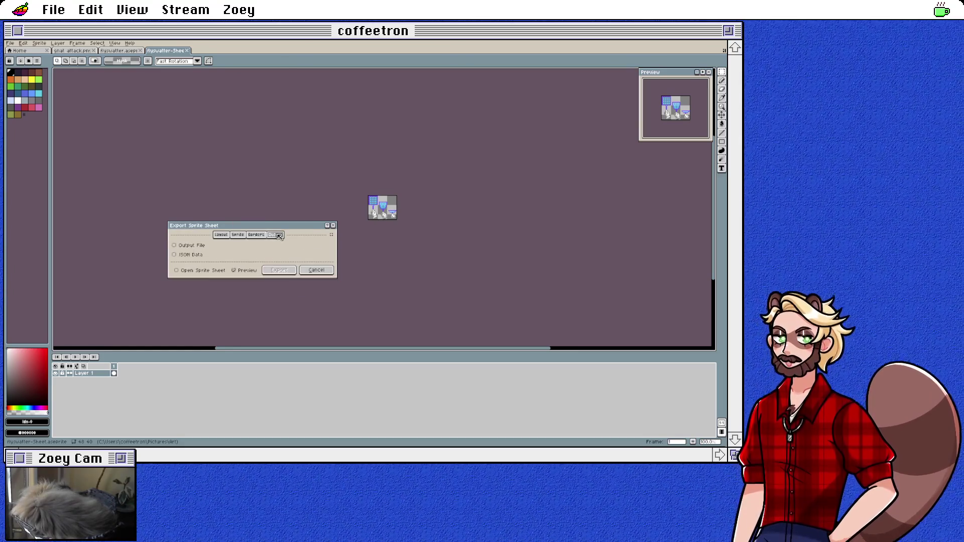
left_click(239, 236)
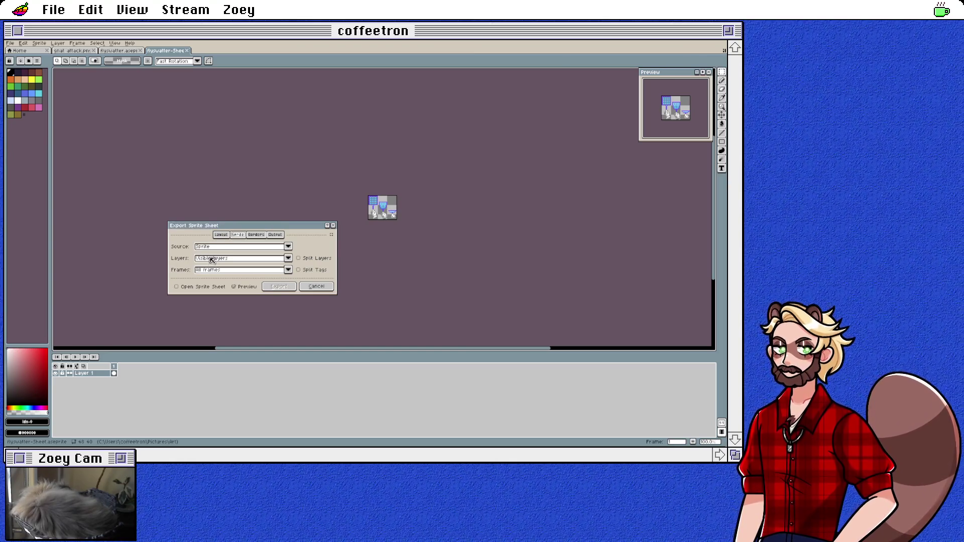
left_click(316, 287)
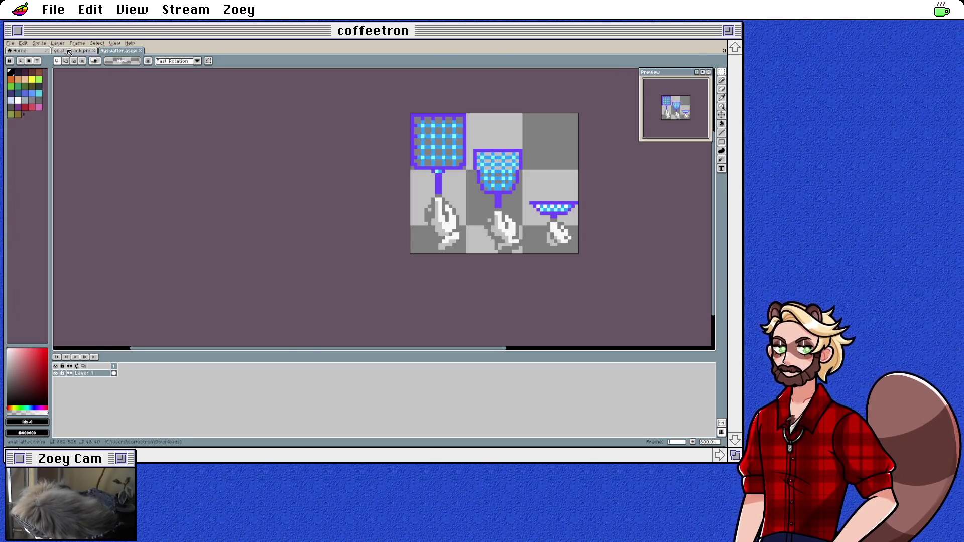
left_click(39, 43)
left_click(44, 51)
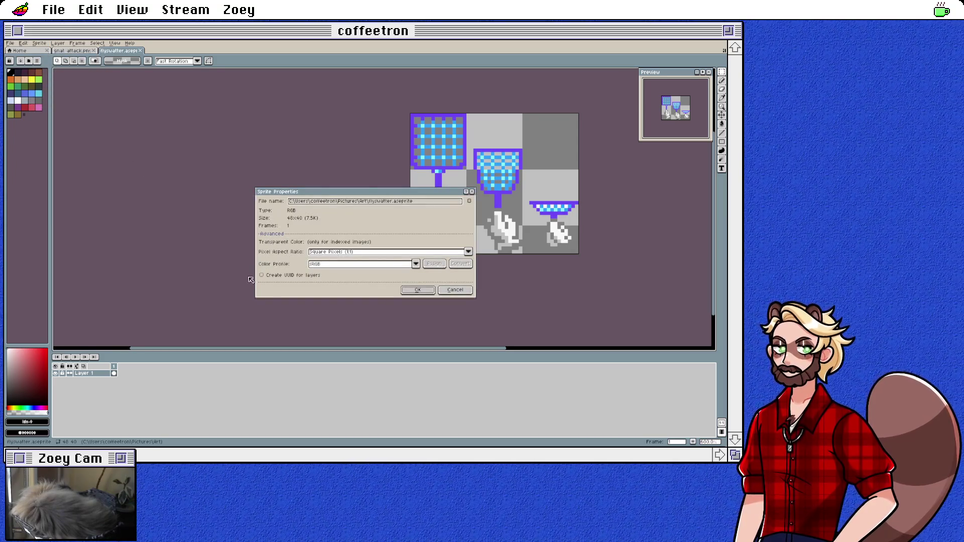
left_click(454, 291)
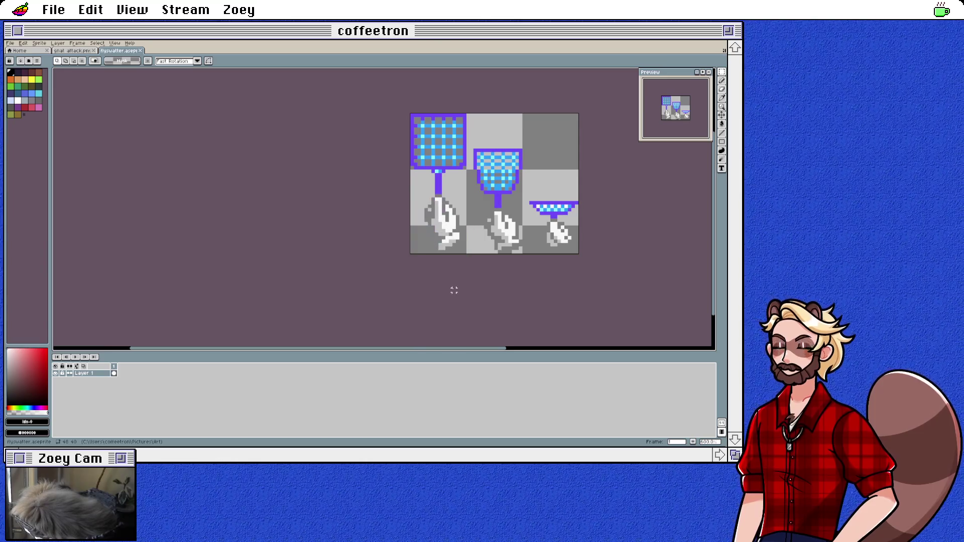
left_click(39, 43)
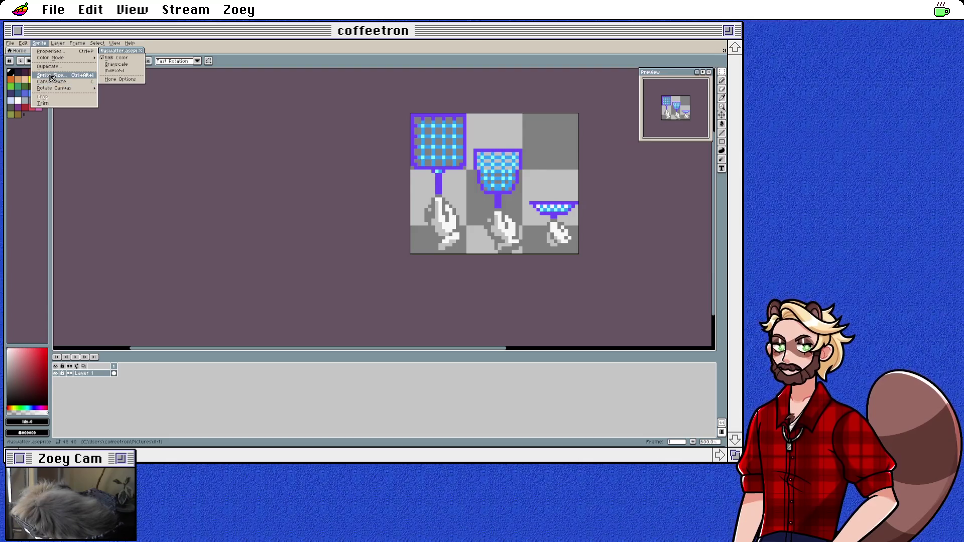
left_click(49, 75)
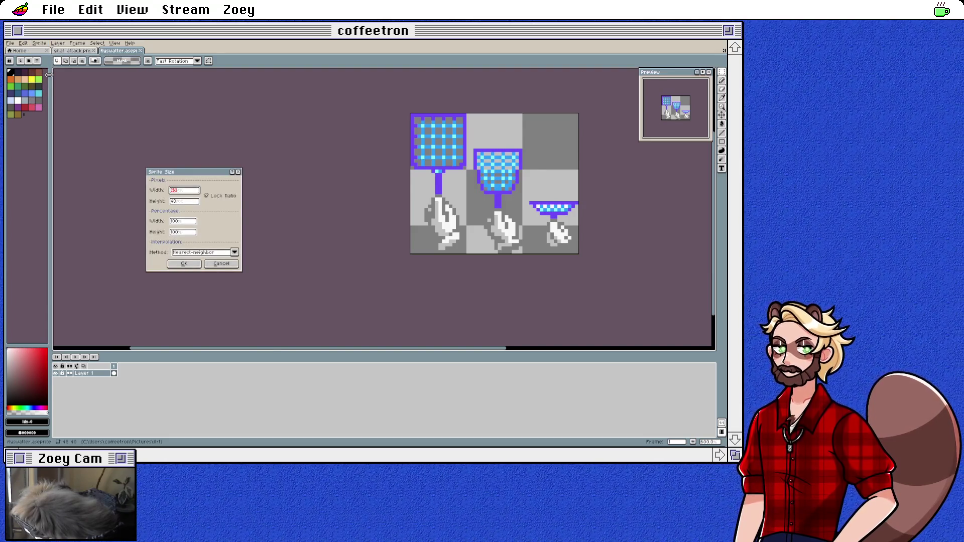
left_click(216, 266)
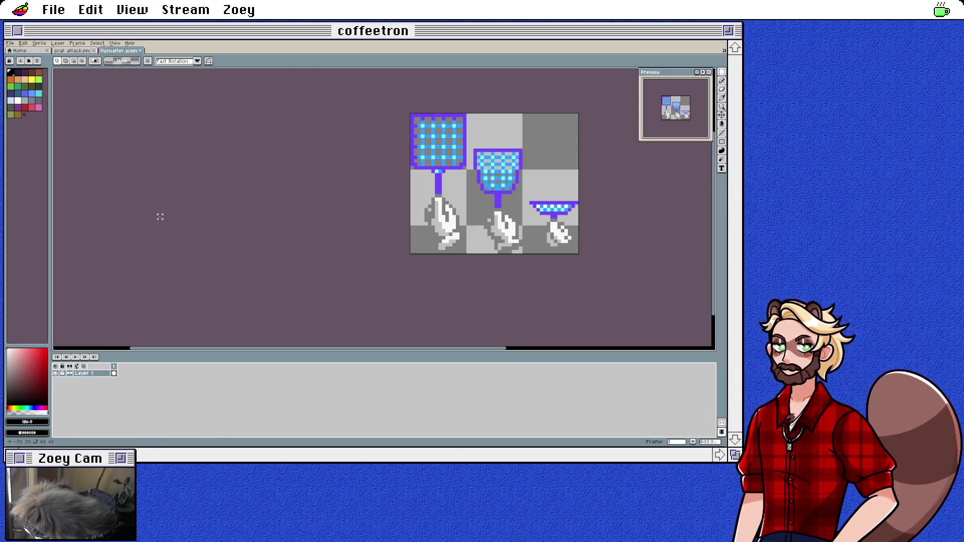
Open the Export As dialog and back out of it for now
left_click(10, 44)
mouse_move(55, 101)
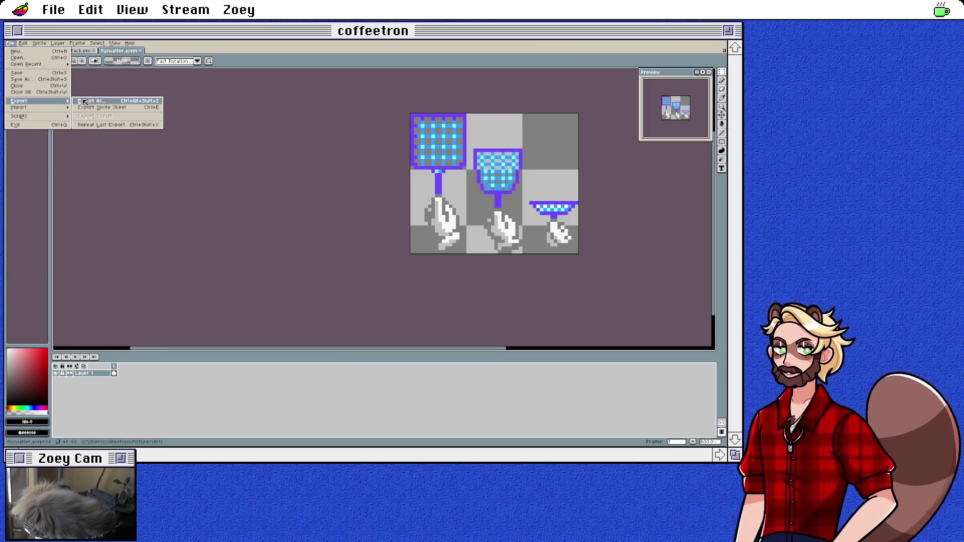
left_click(109, 103)
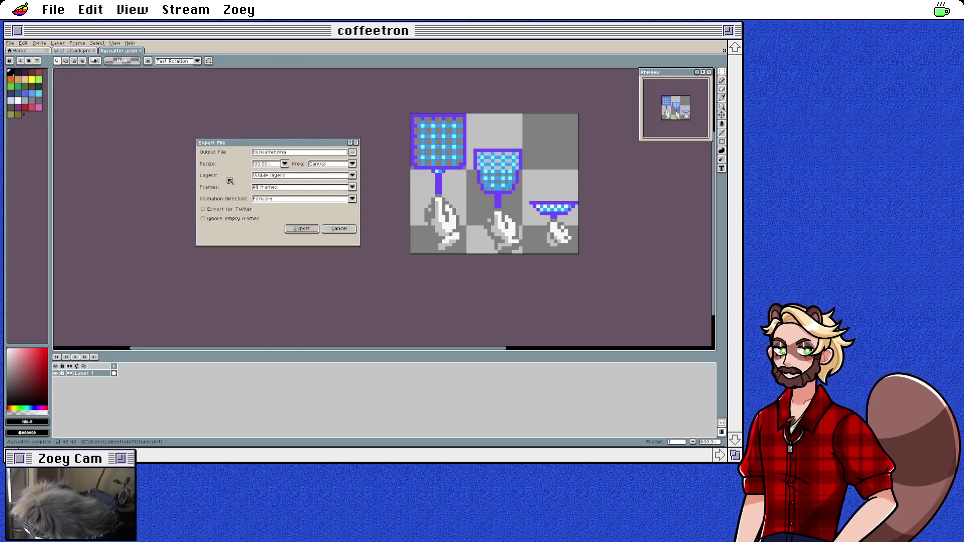
left_click(339, 229)
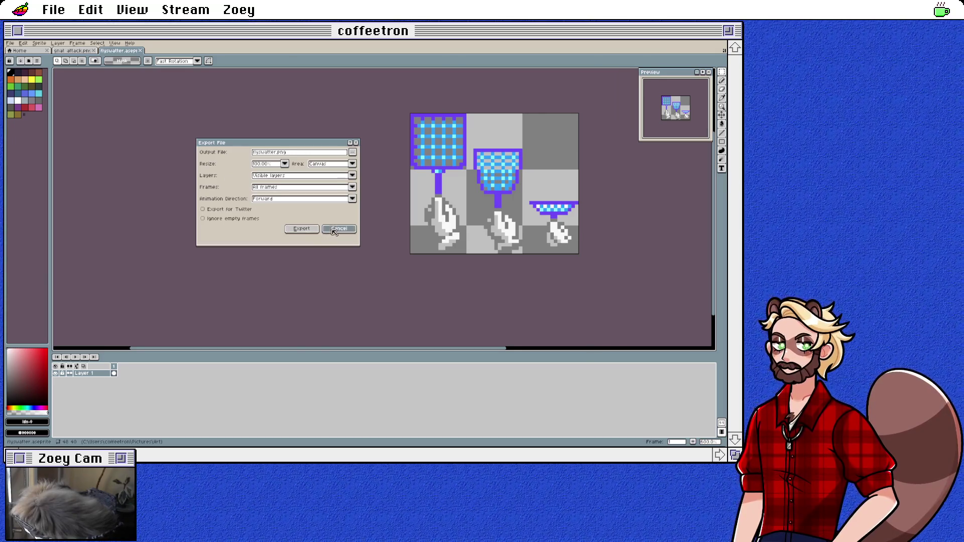
Browse the View menu, then zoom the canvas out to 100%
left_click(114, 43)
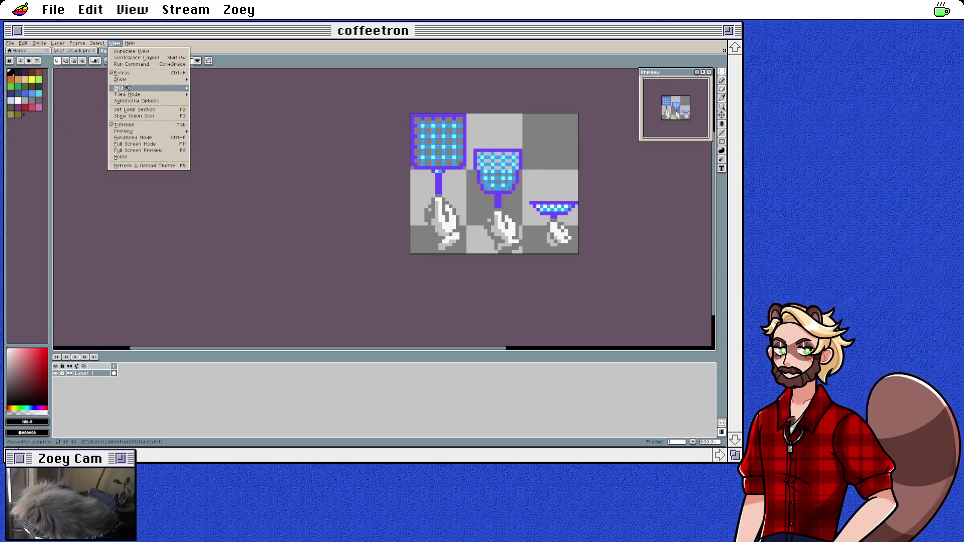
mouse_move(157, 83)
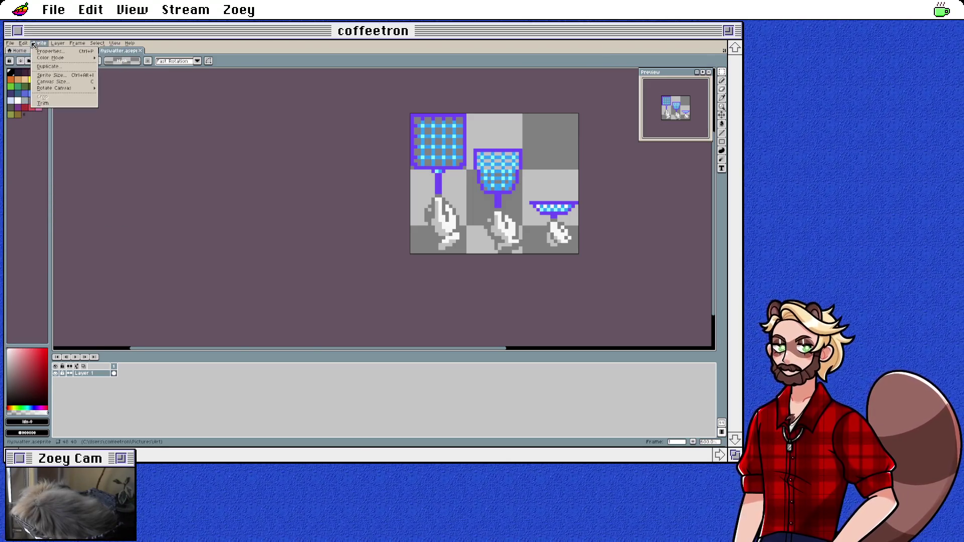
left_click(35, 44)
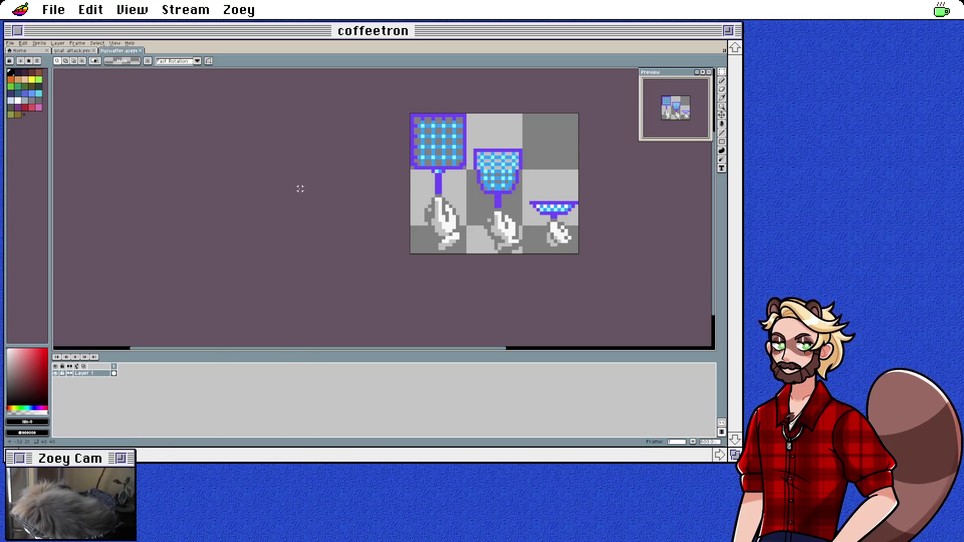
left_click(710, 442)
left_click_drag(710, 436, 688, 436)
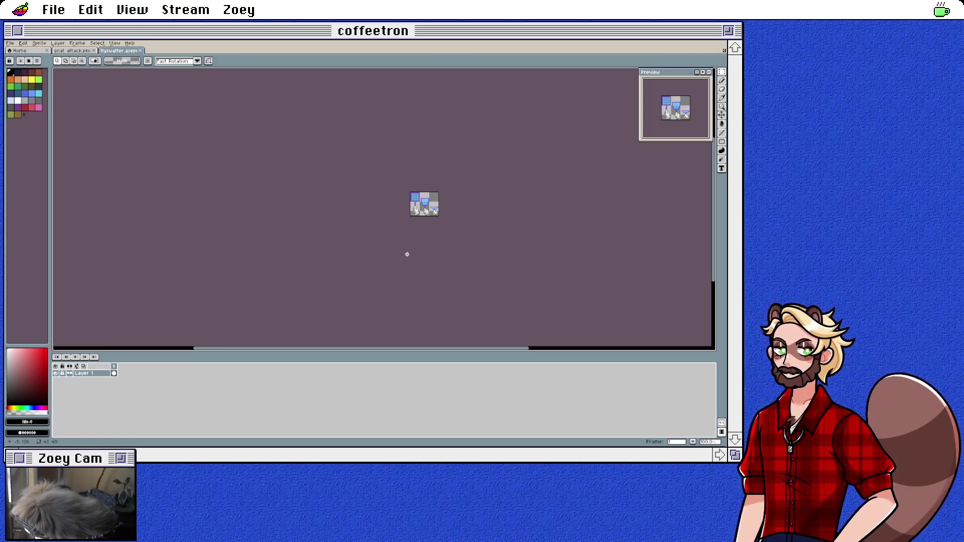
Export flyswatter.png with the image resized to 200%
key("ctrl+alt+shift+s")
left_click(284, 164)
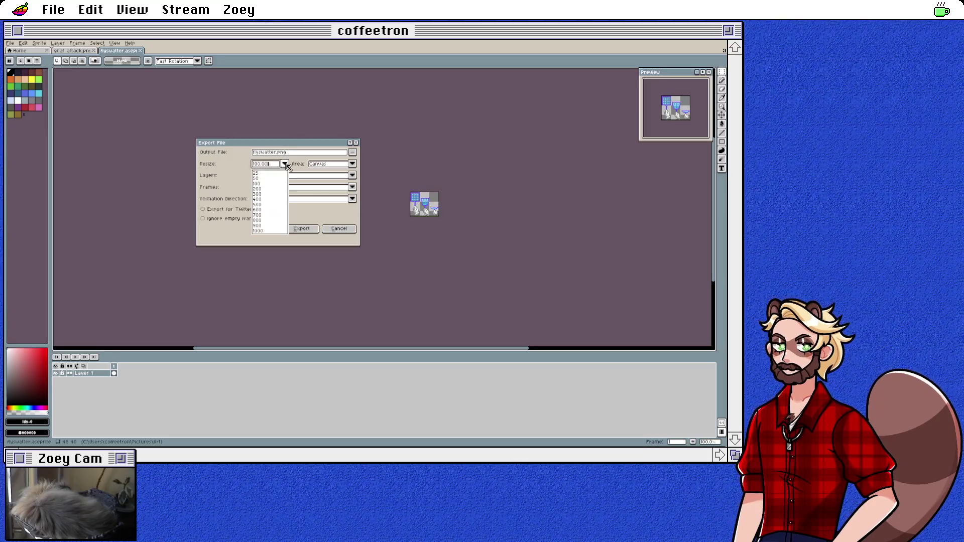
left_click(270, 192)
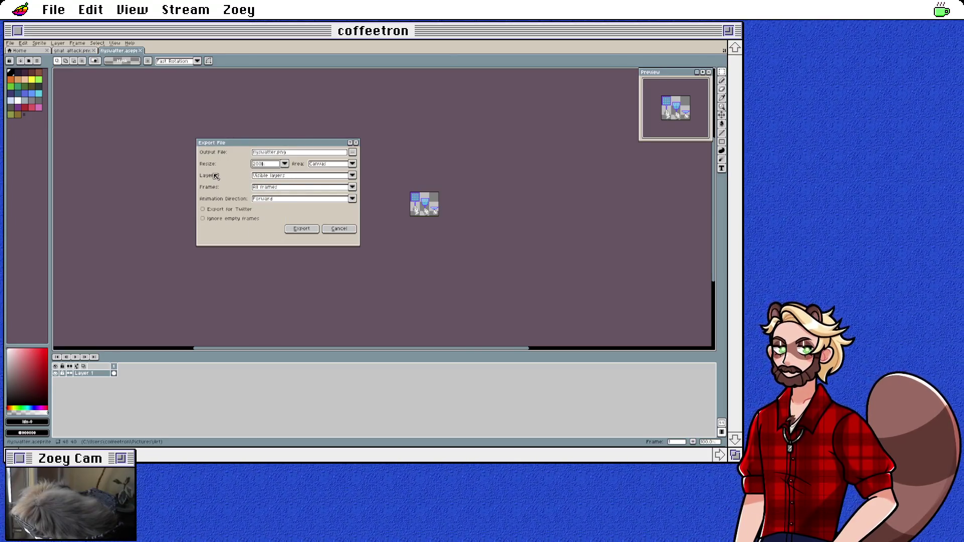
left_click(296, 229)
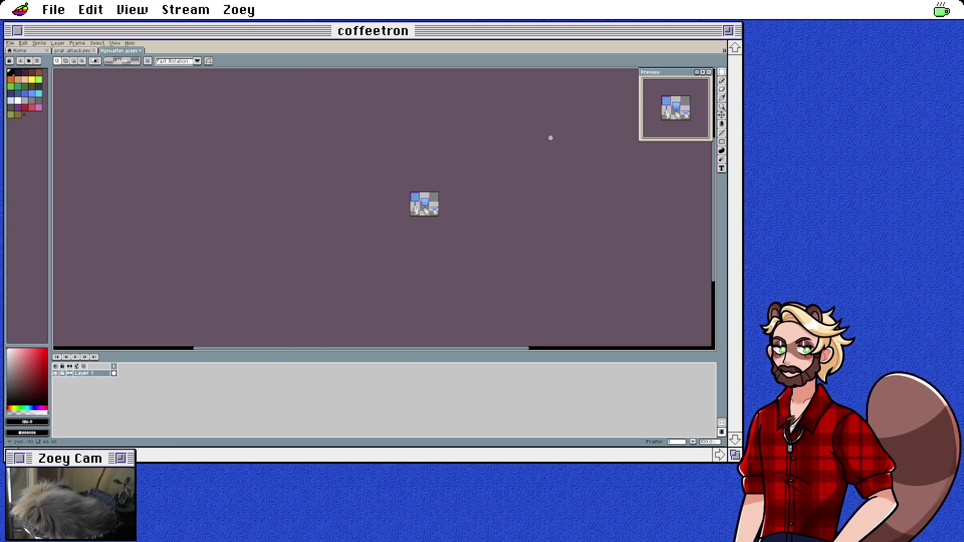
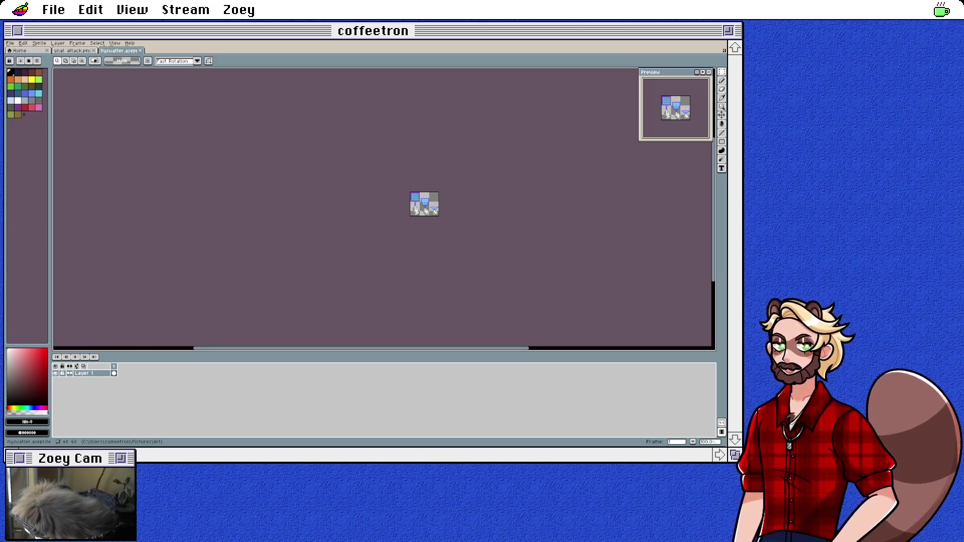
Switch from Aseprite to the Godot editor showing the fly_game.gd script
key("alt+Tab")
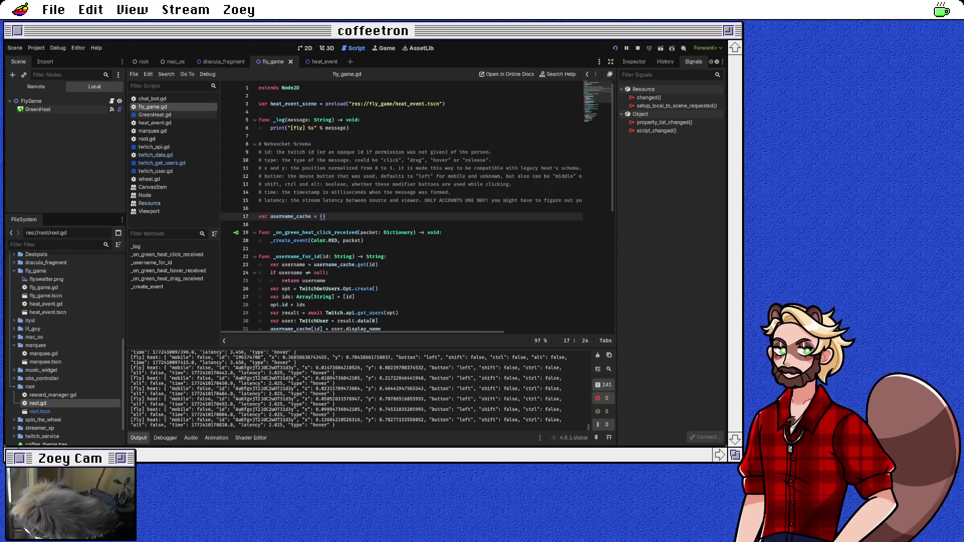
scroll(402, 206, "down", 6)
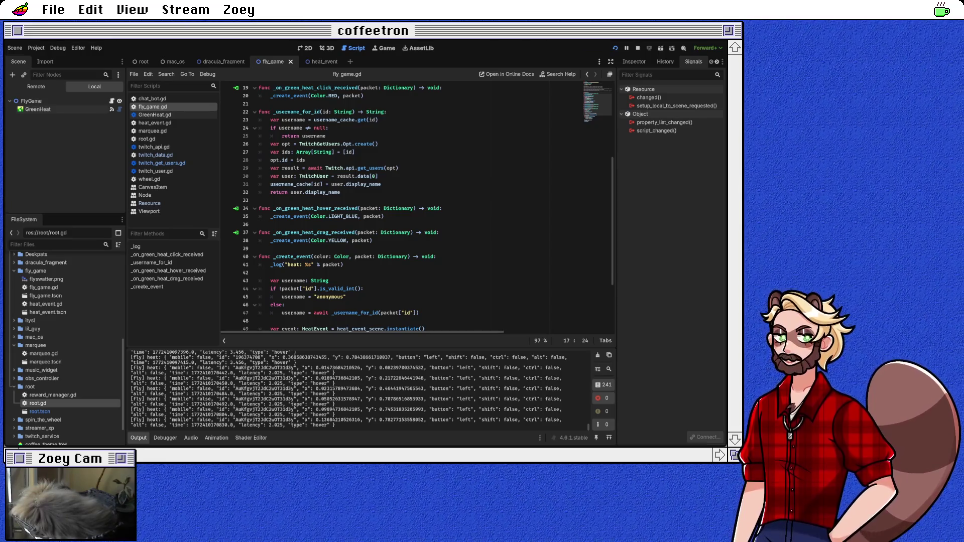
left_click(439, 232)
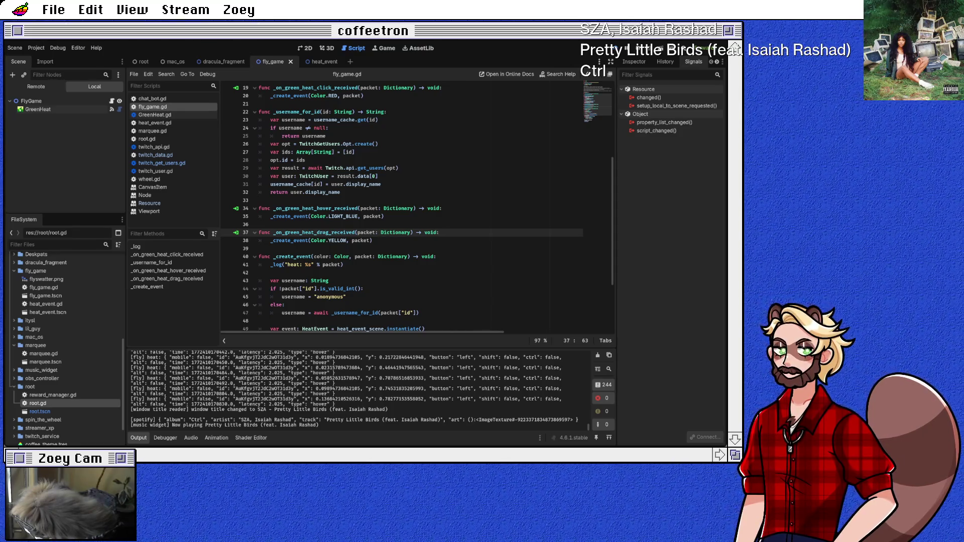
scroll(416, 208, "down", 2)
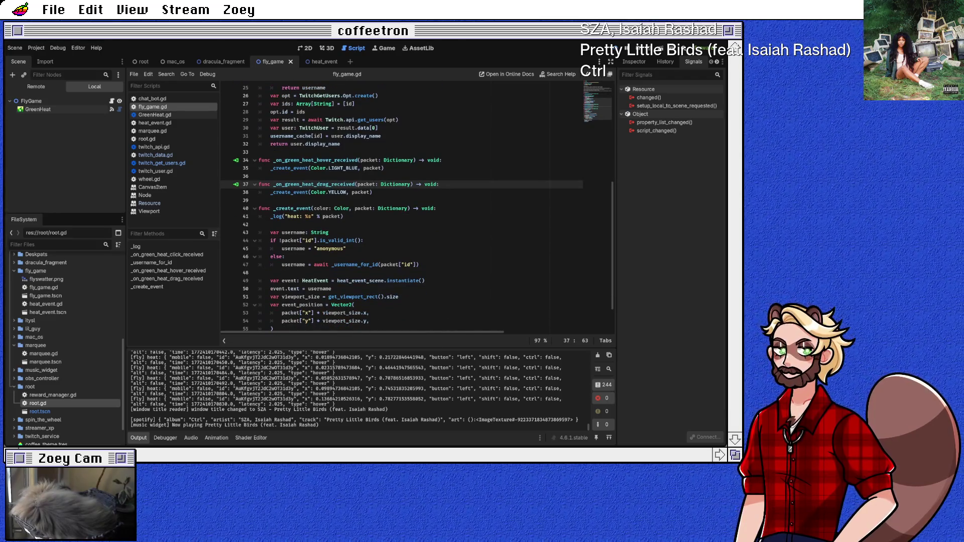
scroll(417, 208, "up", 3)
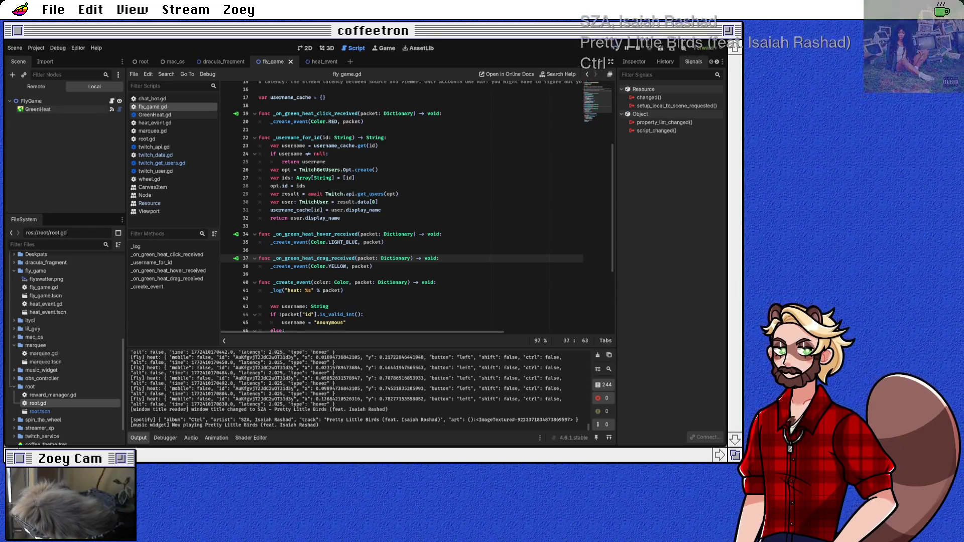
left_click(291, 121)
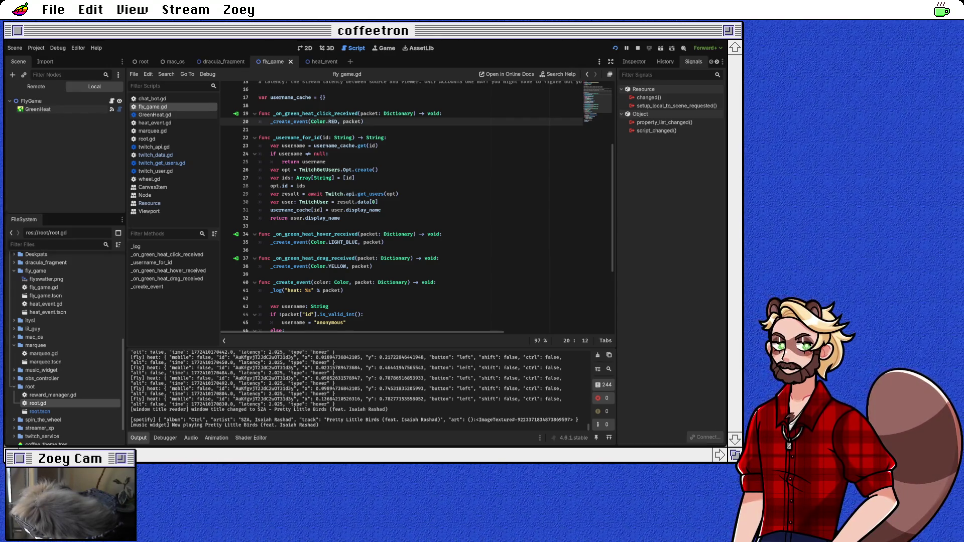
left_click(259, 275)
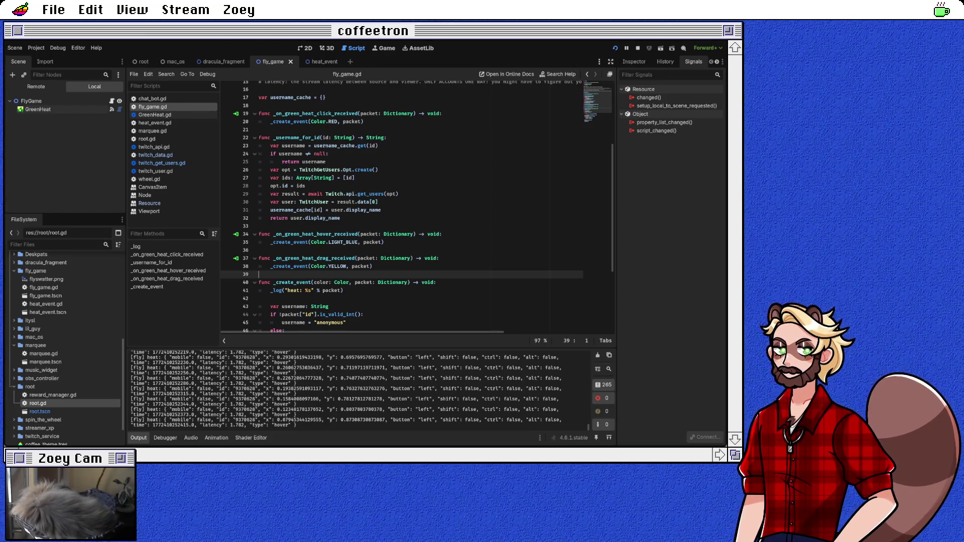
Declare func _move_swatter(packet: Dictionary) -> void: on a new line below the drag handler
key("Return")
type("func _move_")
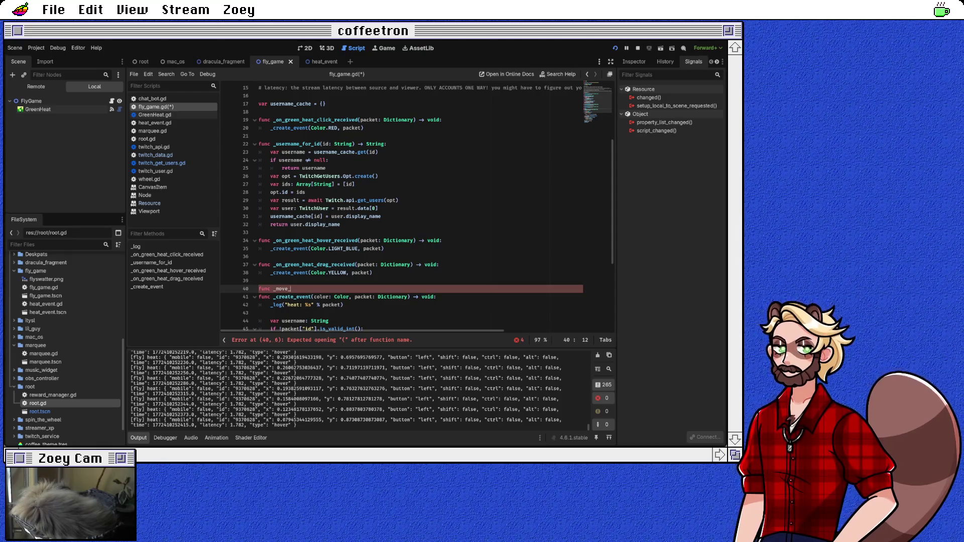
type("swap")
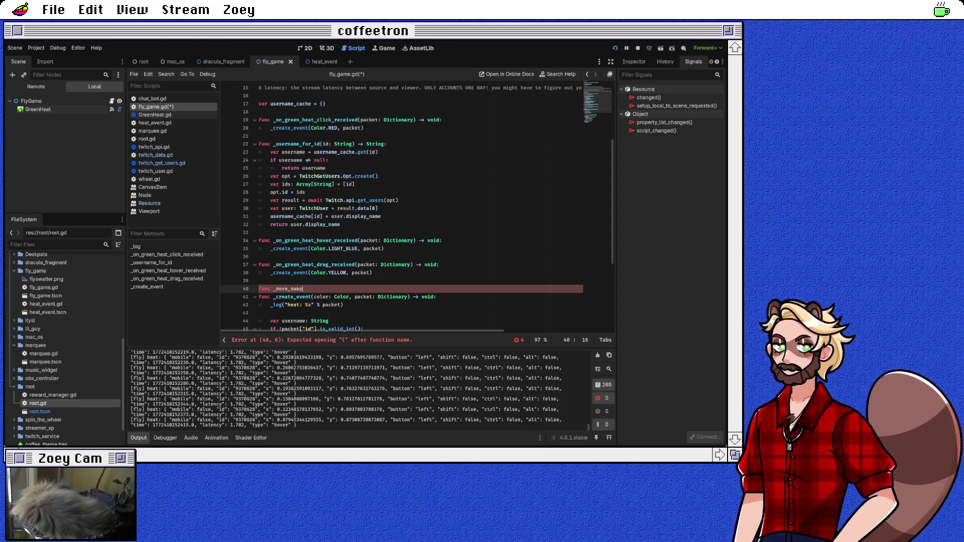
key("BackSpace")
type("tter(")
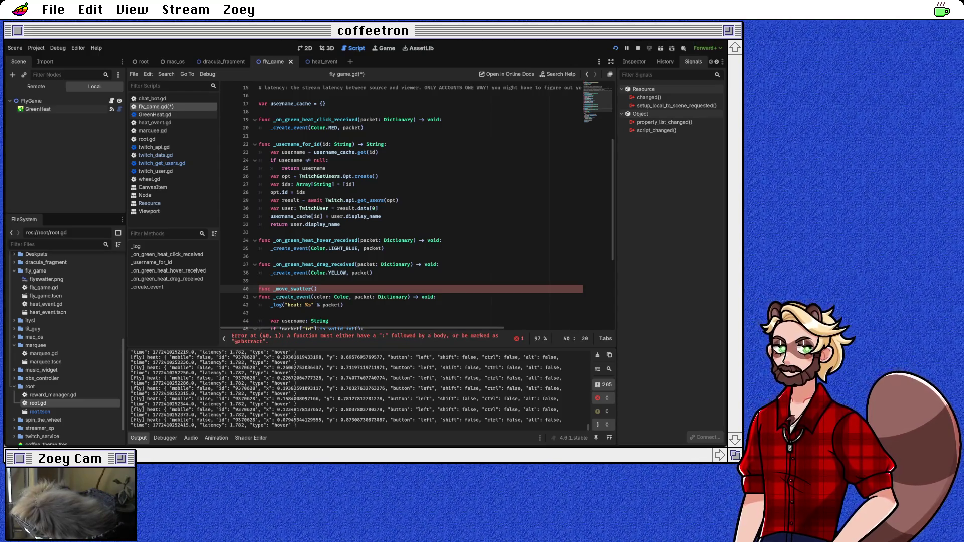
type("packet")
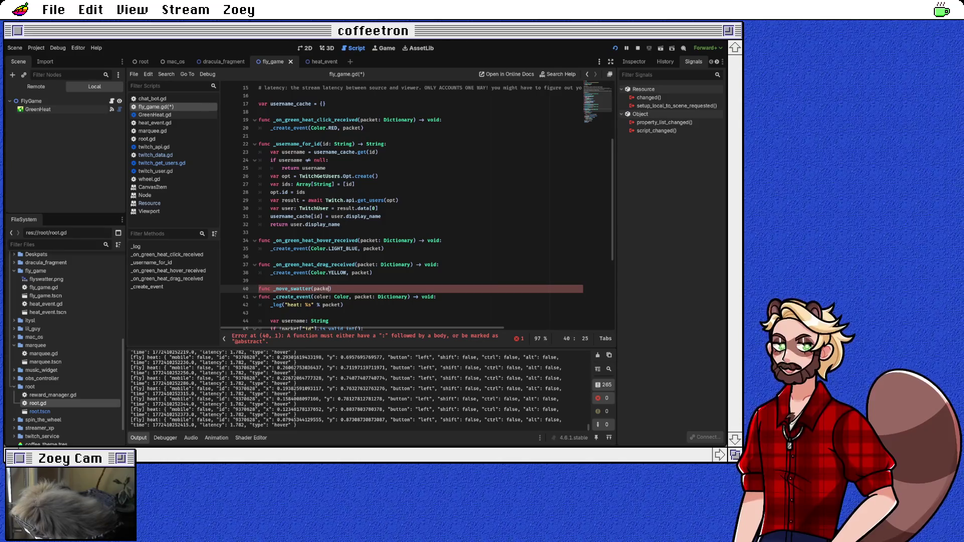
type(": Dictionary)")
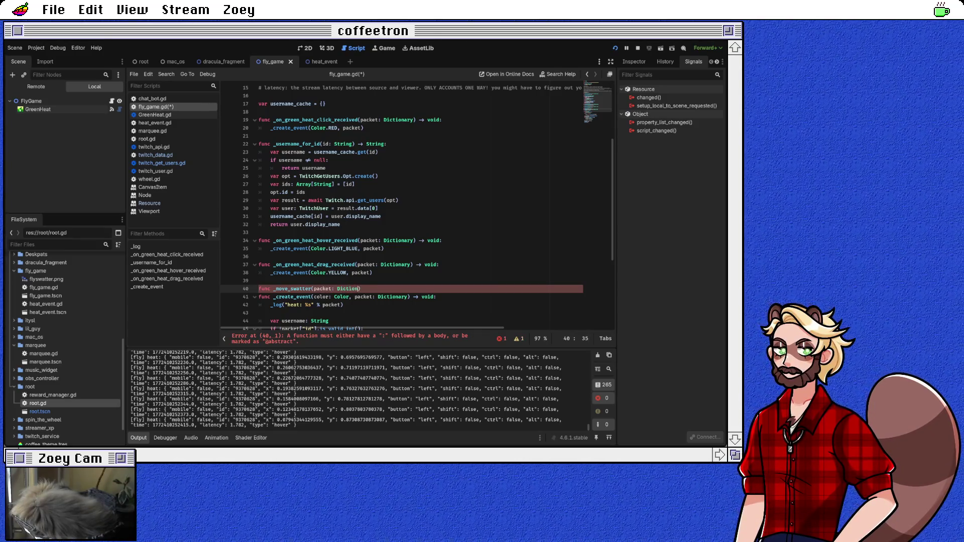
type("void:")
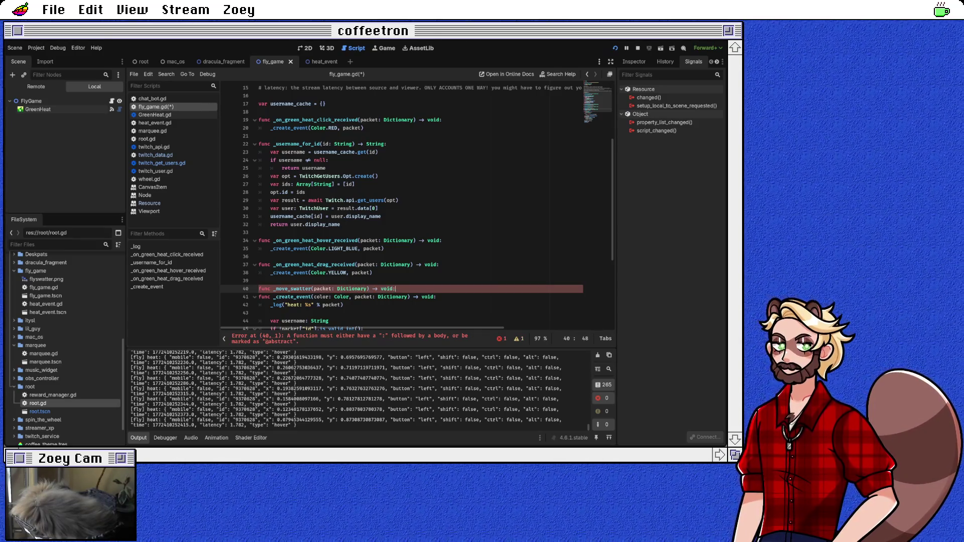
key("Return")
Select the username variable line in _create_event for copying
scroll(402, 206, "down", 4)
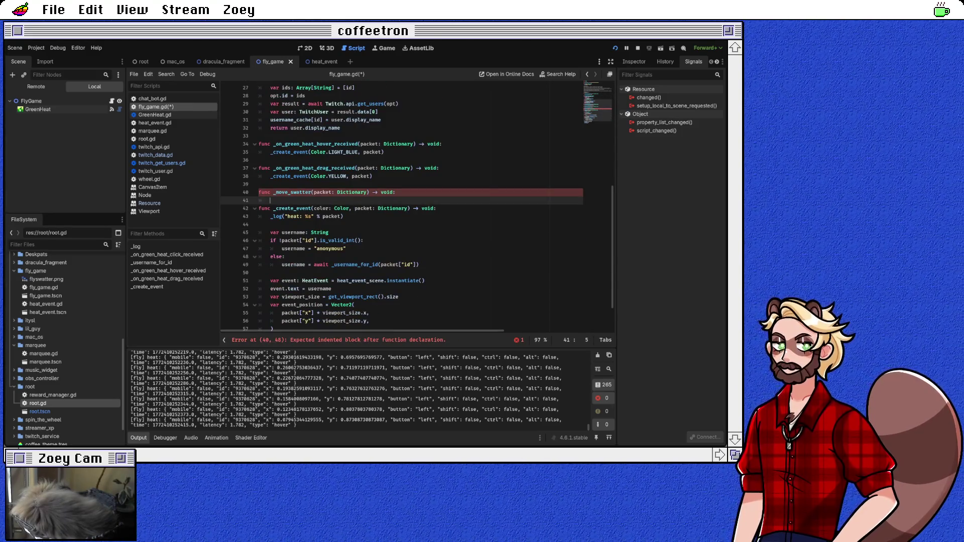
scroll(401, 205, "up", 3)
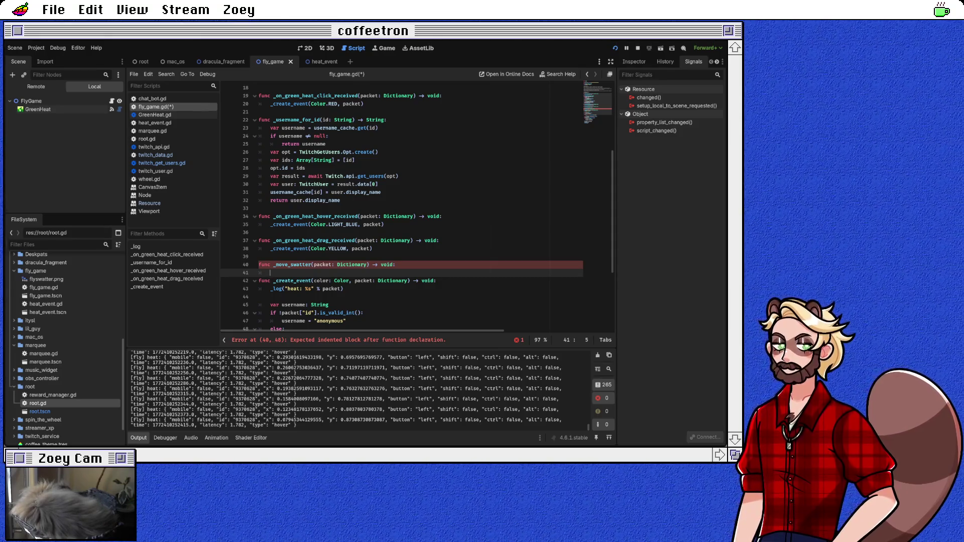
scroll(402, 206, "down", 1)
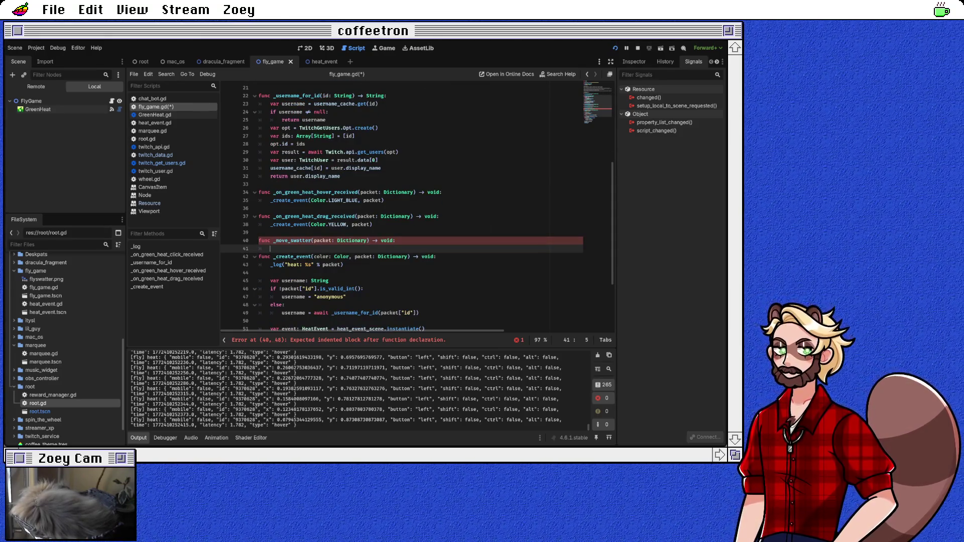
scroll(402, 206, "down", 2)
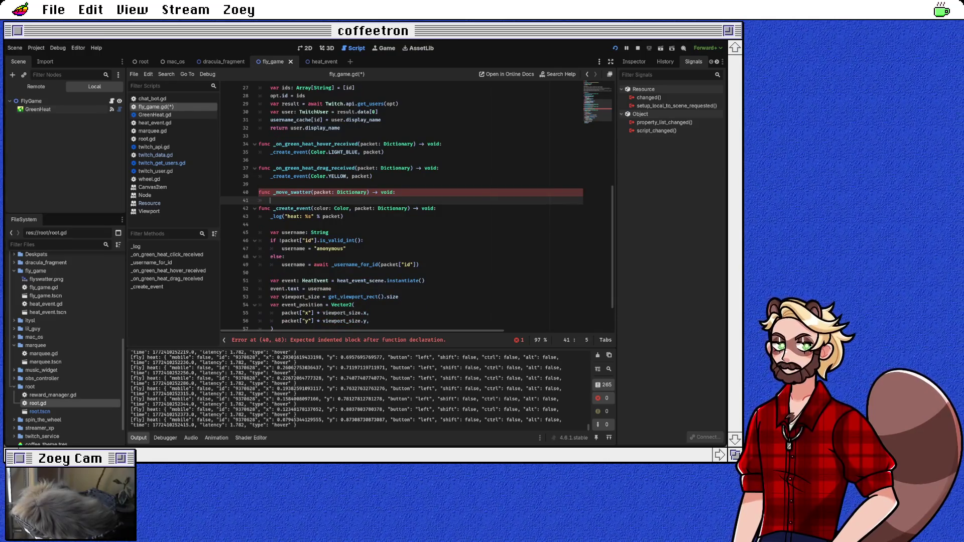
scroll(401, 206, "up", 3)
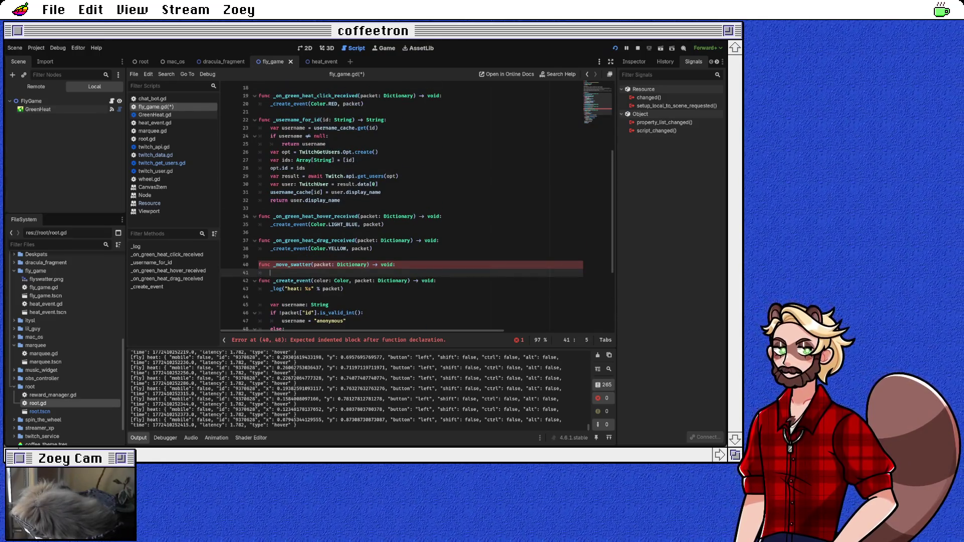
scroll(417, 211, "down", 2)
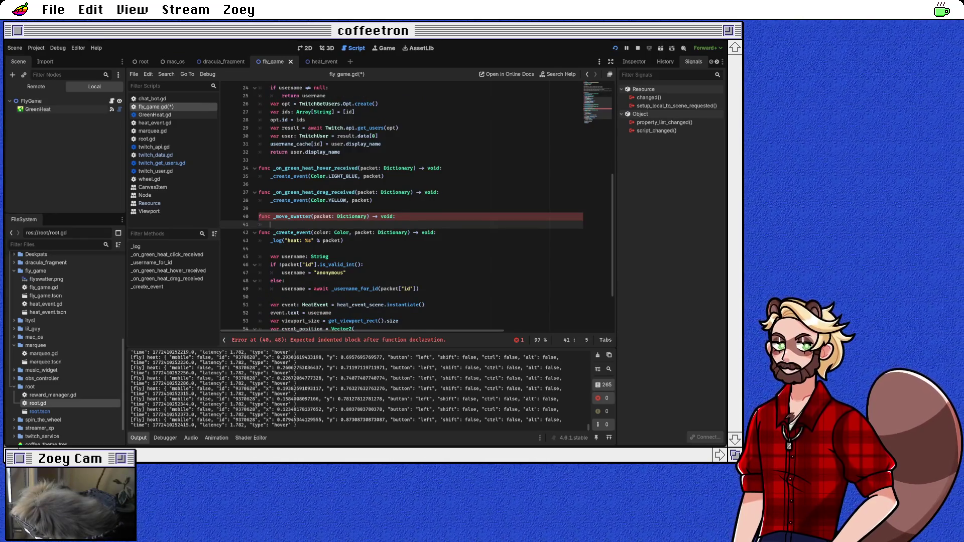
left_click_drag(260, 257, 260, 264)
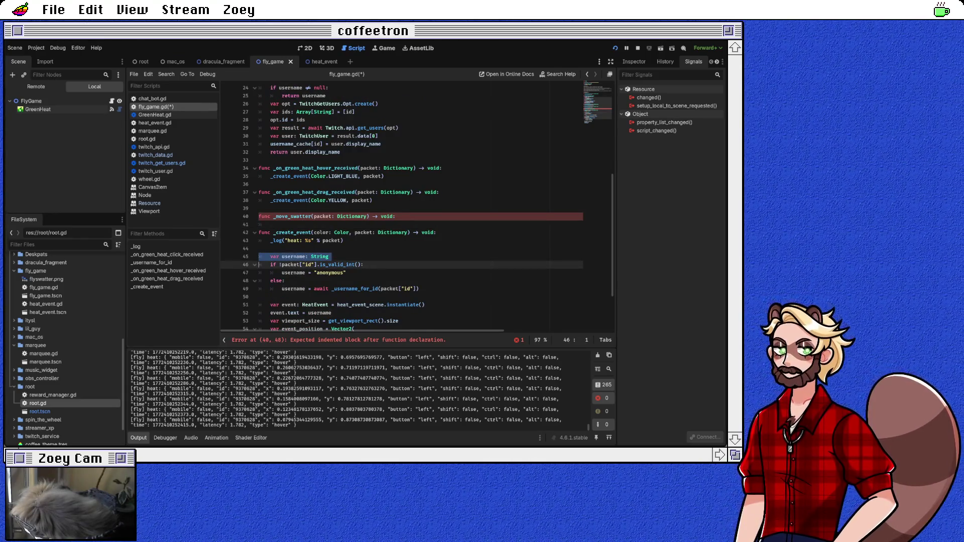
Paste the anonymous-name check at the top of _username_for_id, turning the assignment into return
left_click(284, 281)
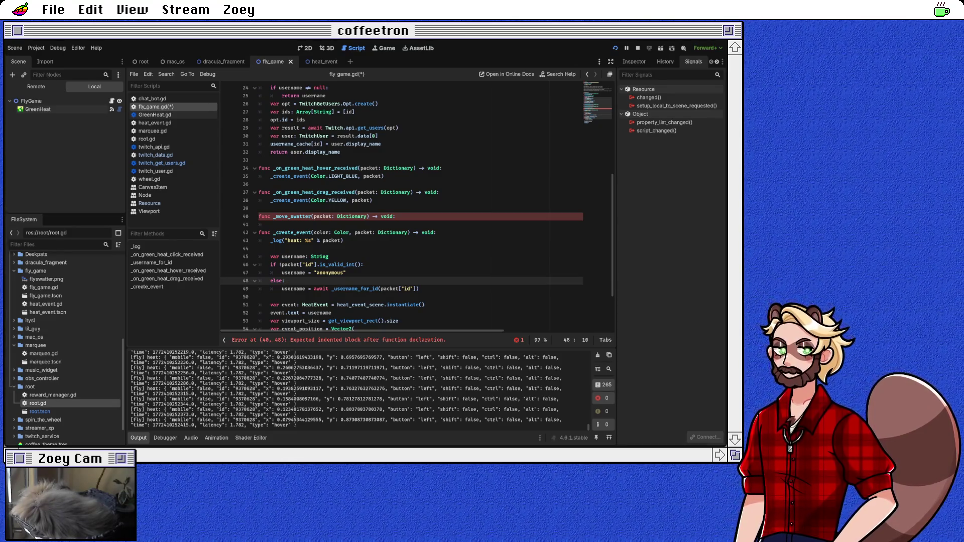
left_click_drag(260, 265, 260, 281)
key("ctrl+c")
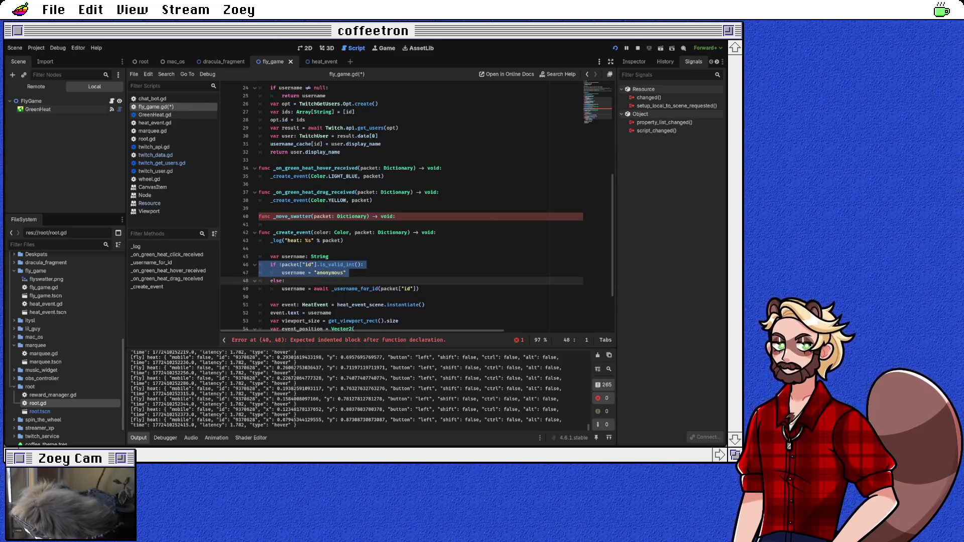
scroll(260, 281, "up", 2)
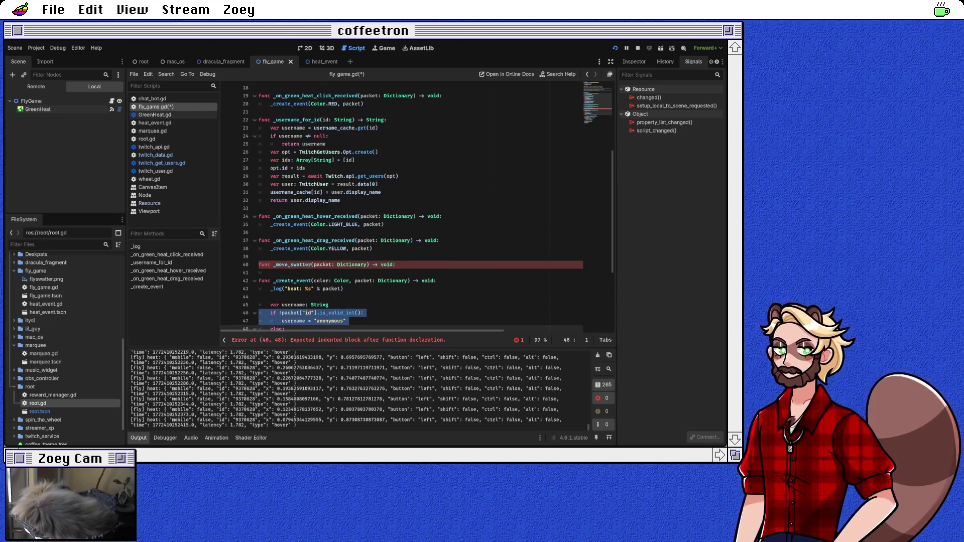
left_click(352, 135)
key("Up")
key("Up")
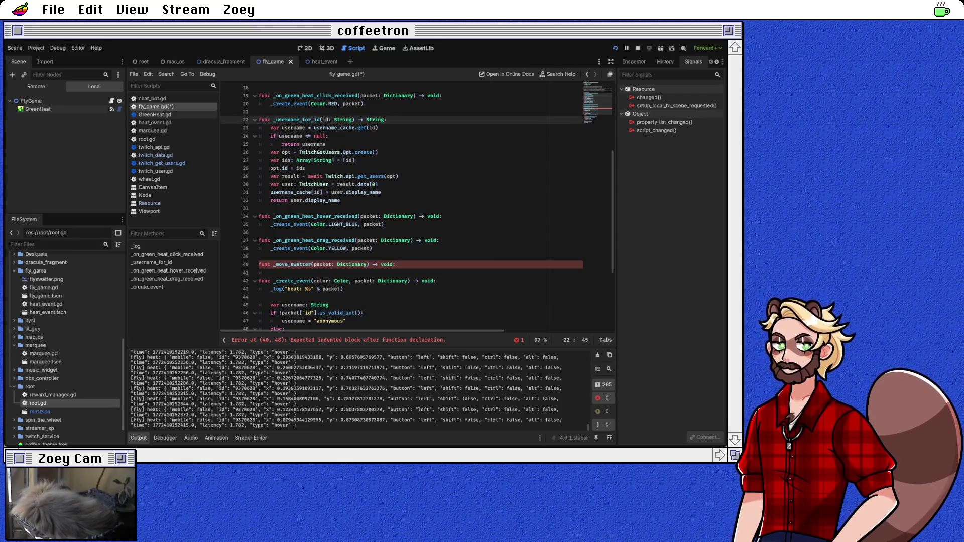
key("Right")
key("ctrl+v")
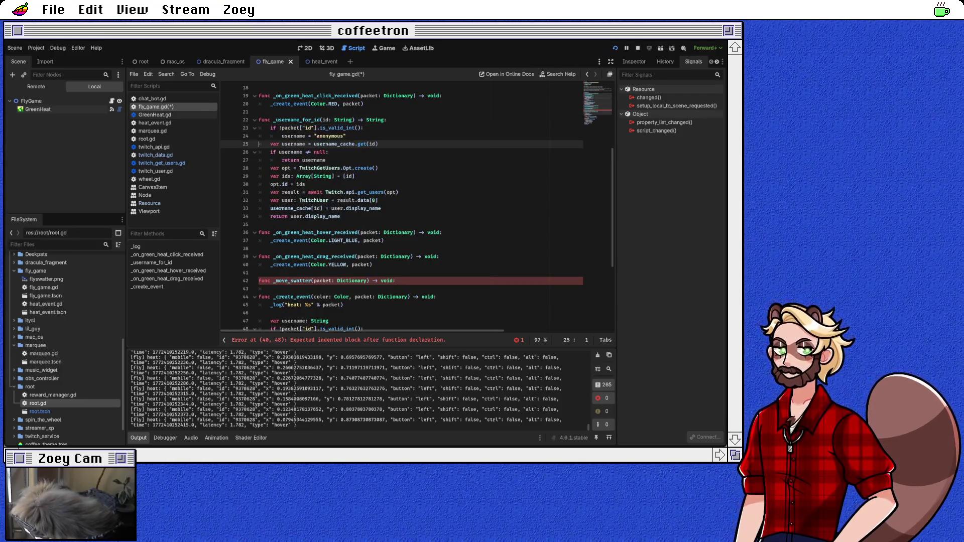
key("ctrl+shift+Return")
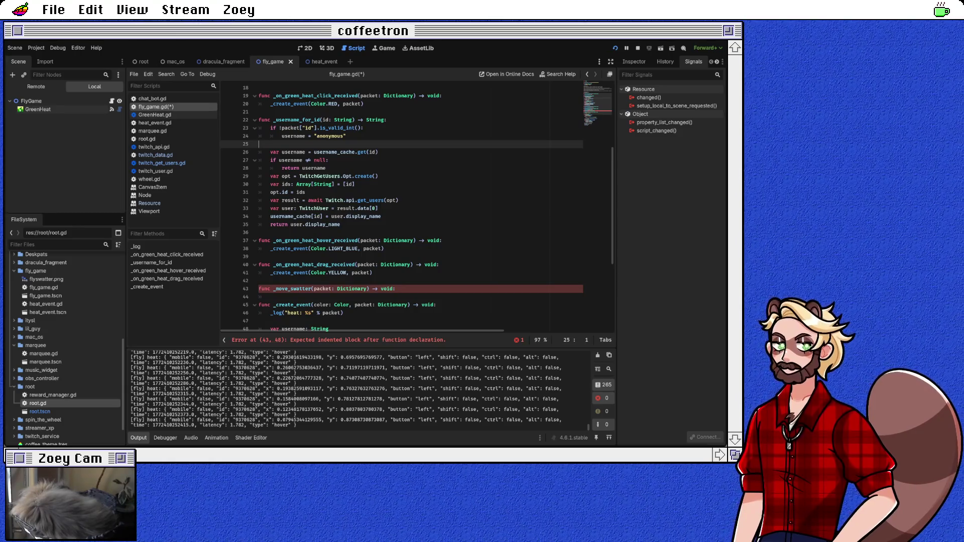
double_click(293, 136)
type("return")
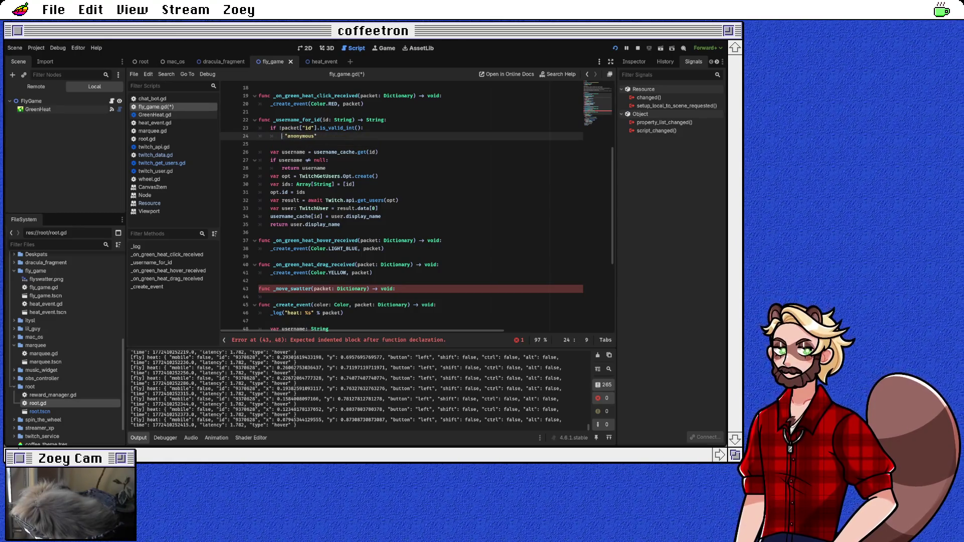
key("Escape")
Add blank lines around the username_cache lookup and return username in _username_for_id
key("Down")
key("Down")
key("Up")
key("Up")
key("End")
left_click(377, 152)
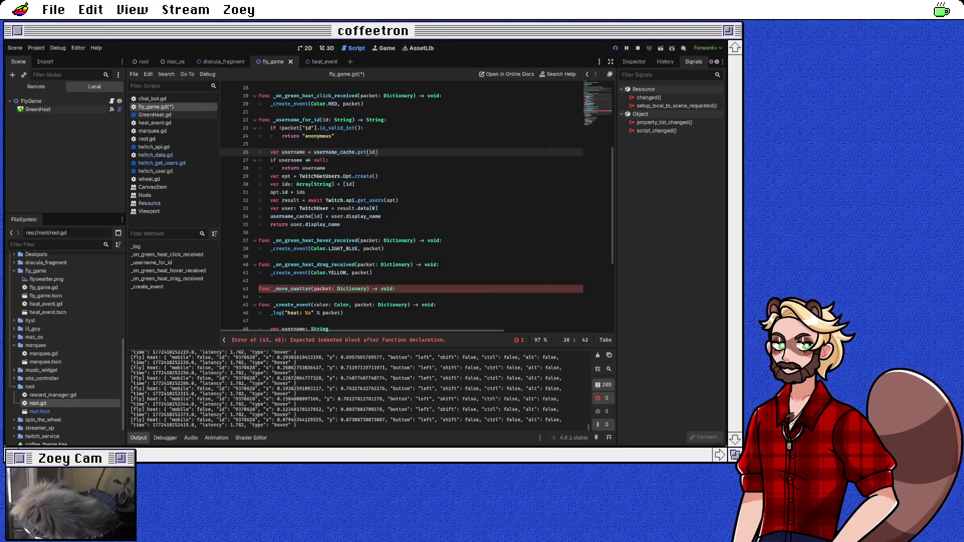
key("Down")
key("Down")
key("Return")
key("Up")
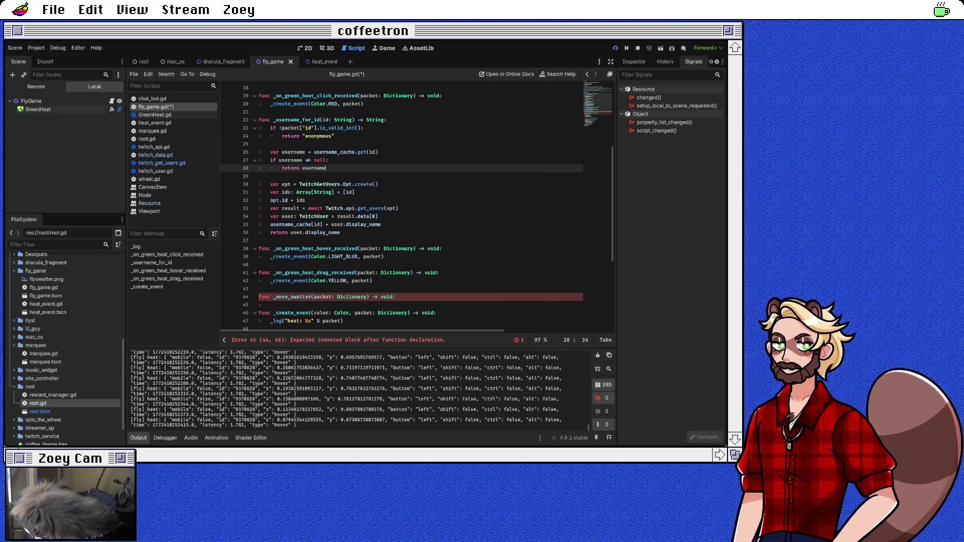
scroll(416, 211, "down", 1)
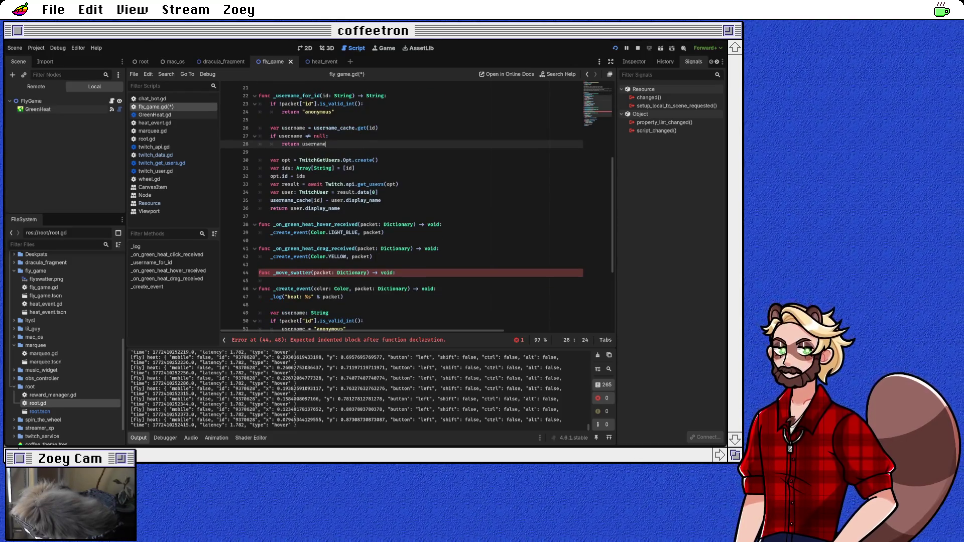
scroll(417, 208, "down", 1)
left_click(270, 256)
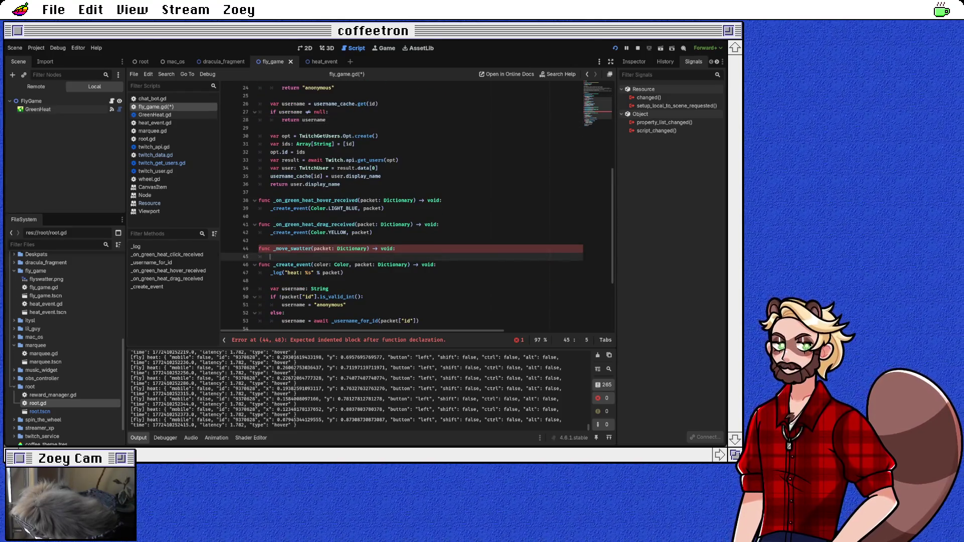
Write var username = await _username_for_id(packet["id"]) in the _move_swatter body
scroll(417, 208, "up", 1)
type("var use")
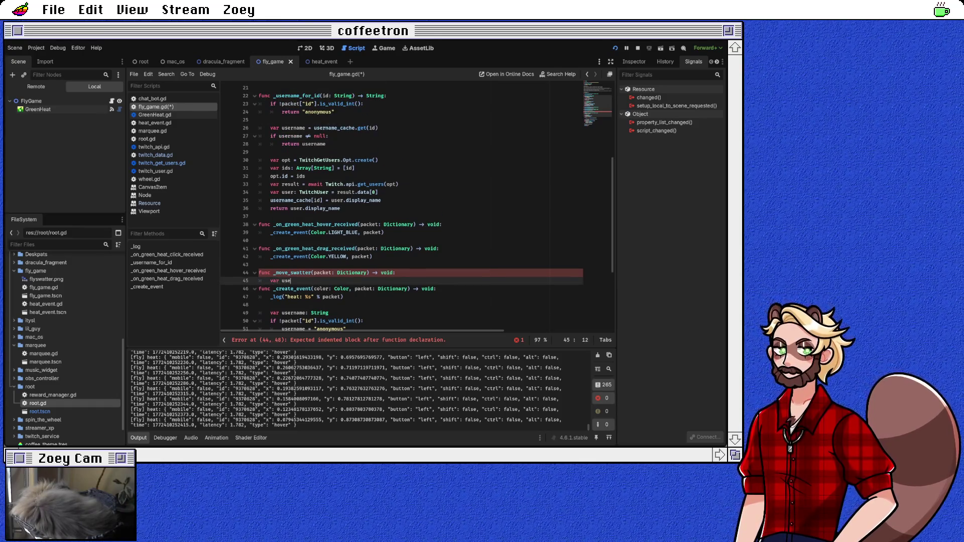
type("rname = awa")
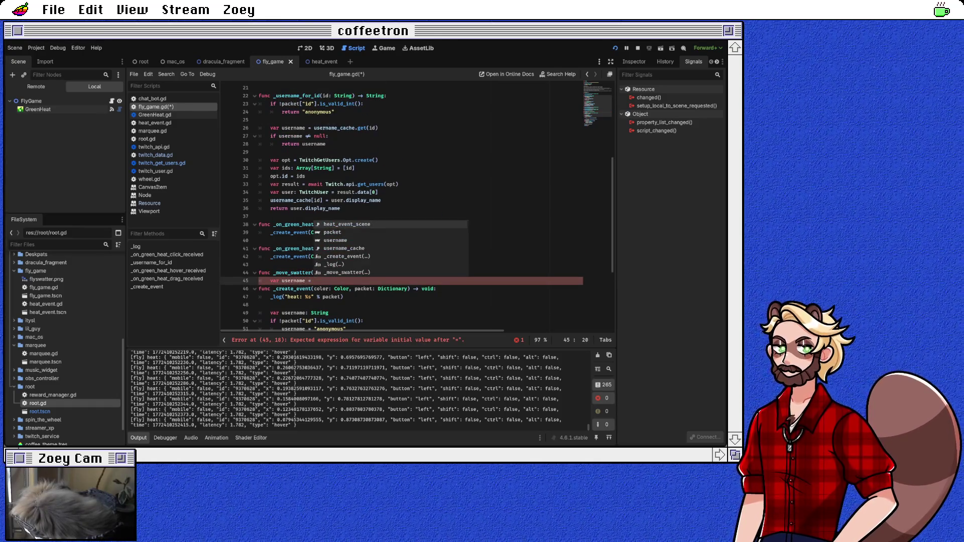
key("Return")
type("_use")
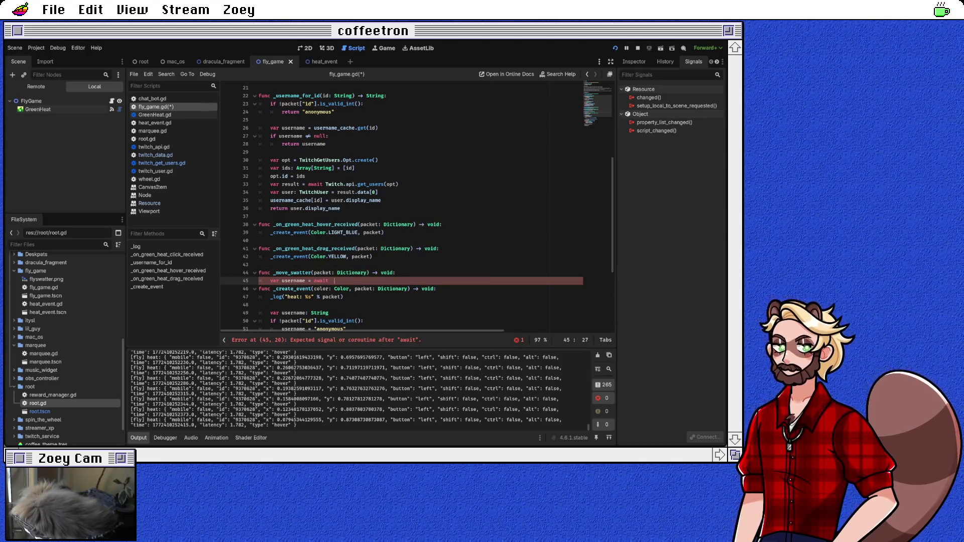
type("rname")
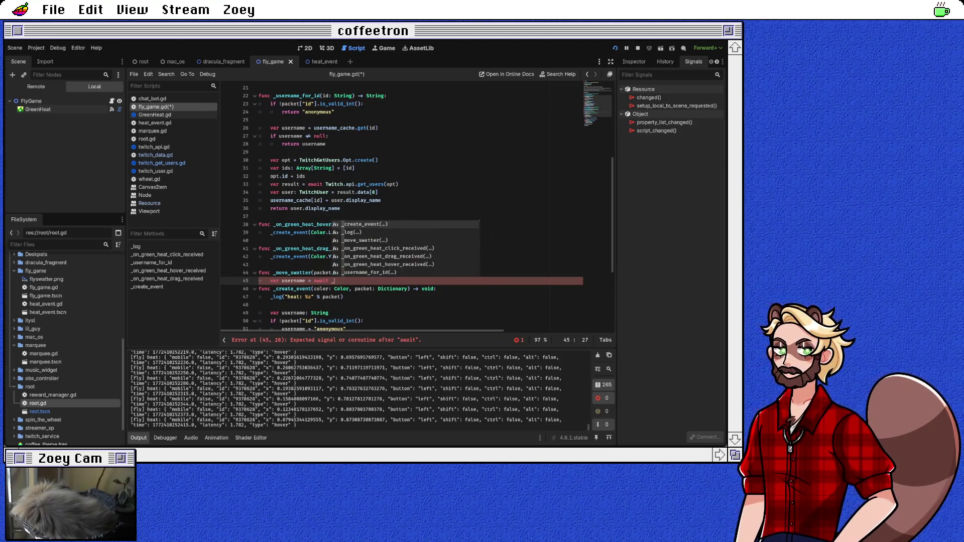
key("Return")
type("packet[")
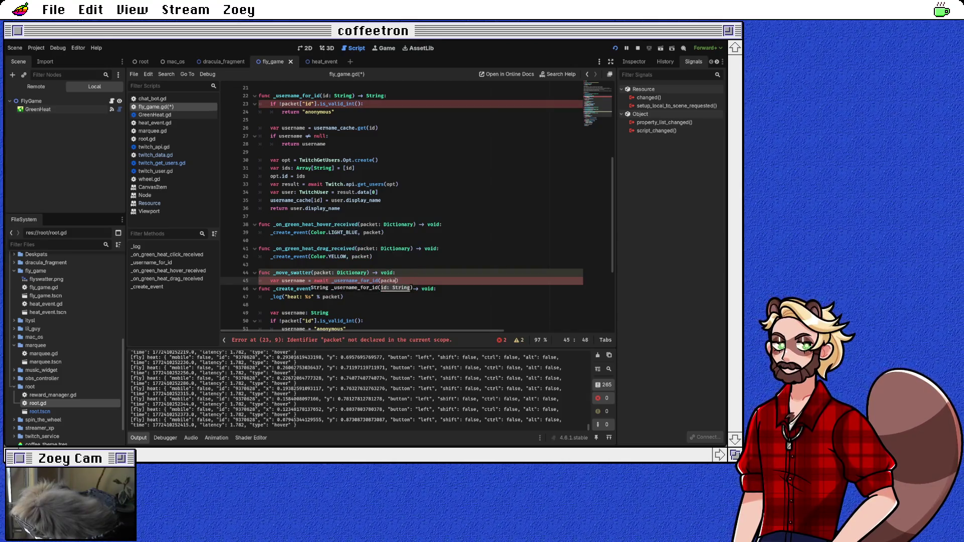
type("\"id\"])")
Start an indented new line, add spacing before _create_event, and select the event_position line
key("Return")
key("Tab")
key("Return")
key("Up")
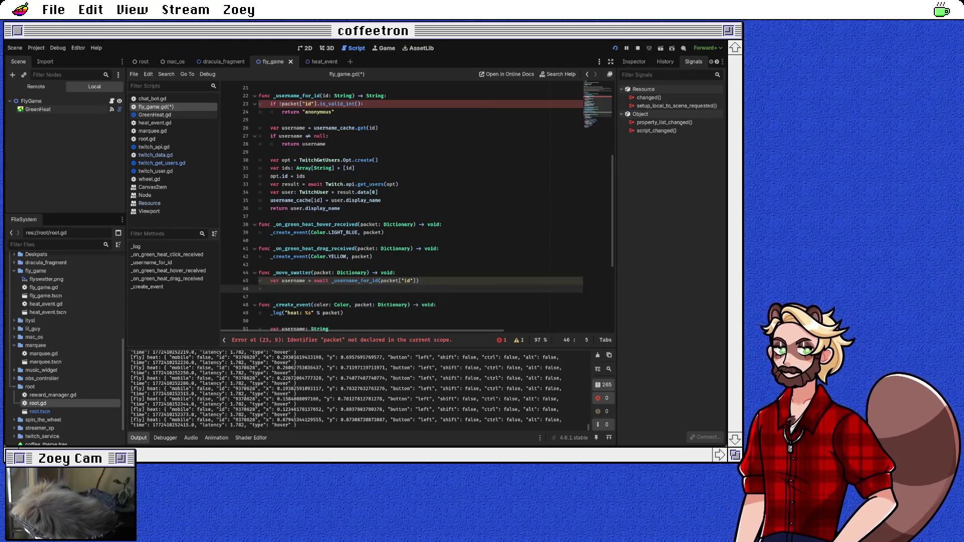
scroll(402, 208, "down", 5)
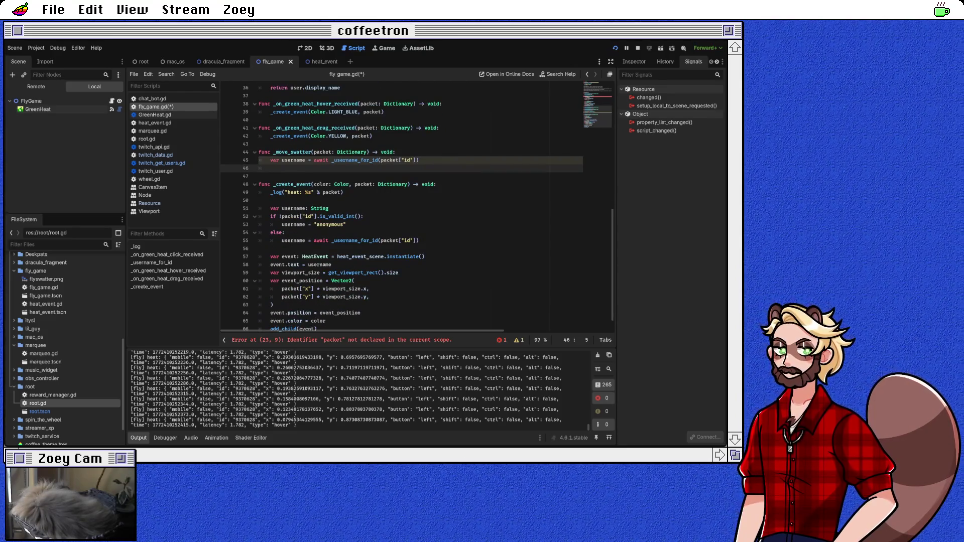
triple_click(311, 281)
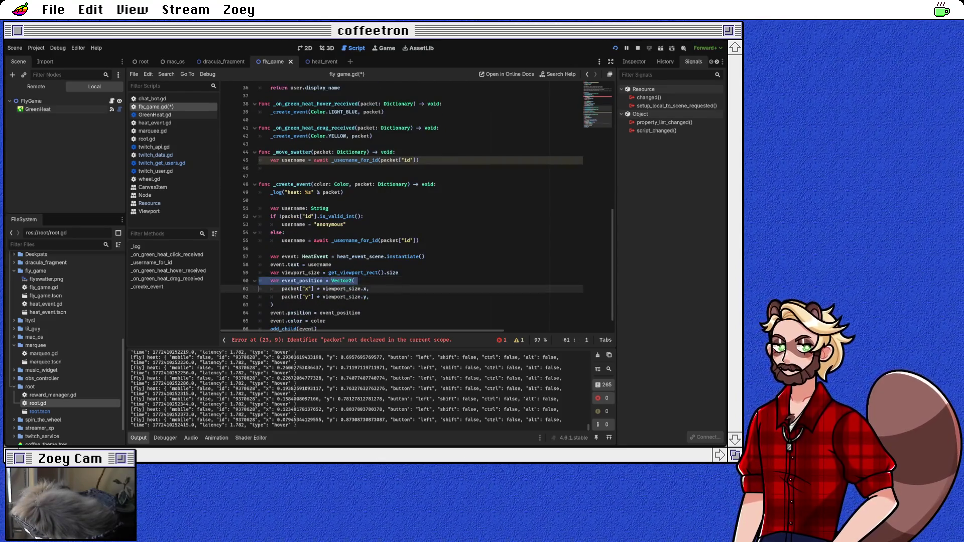
Paste the viewport_size and Vector2 event_position lines from _create_event into _move_swatter
key("Up")
key("Up")
key("shift+Down")
key("shift+Down")
key("shift+Down")
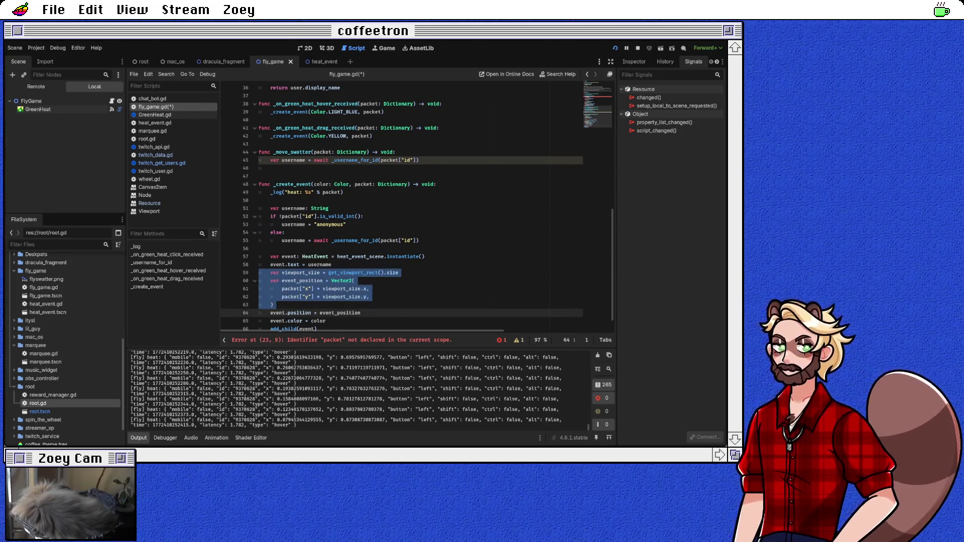
scroll(417, 208, "up", 2)
left_click(271, 216)
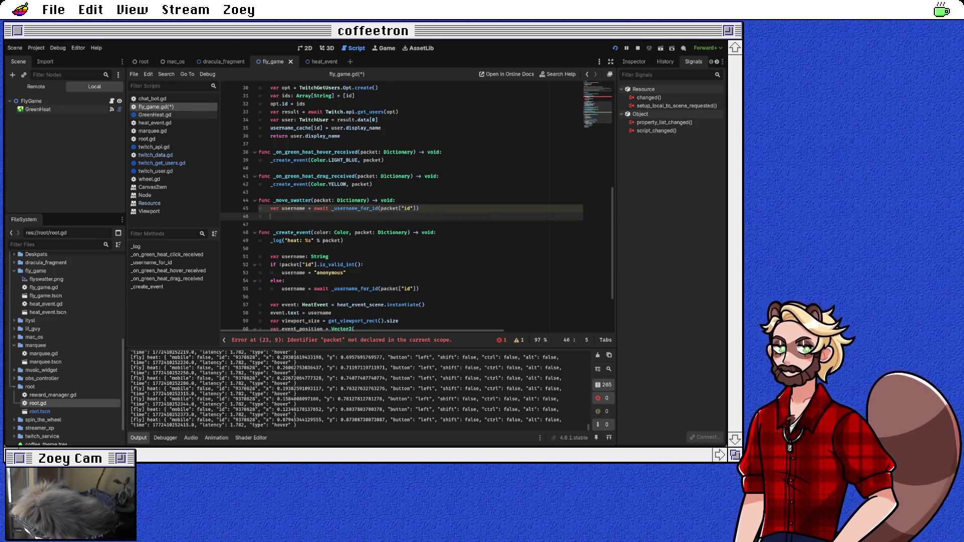
type("var viewport_size = get_viewport_rect().size \tvar event_position = Vector2( \t\tpacket[\"x\"] * viewport_size.x, \t\tpacket[\"y\"] * viewport_size.y, \t)")
Begin a var sprites dictionary declaration below the pasted position code
left_click(274, 249)
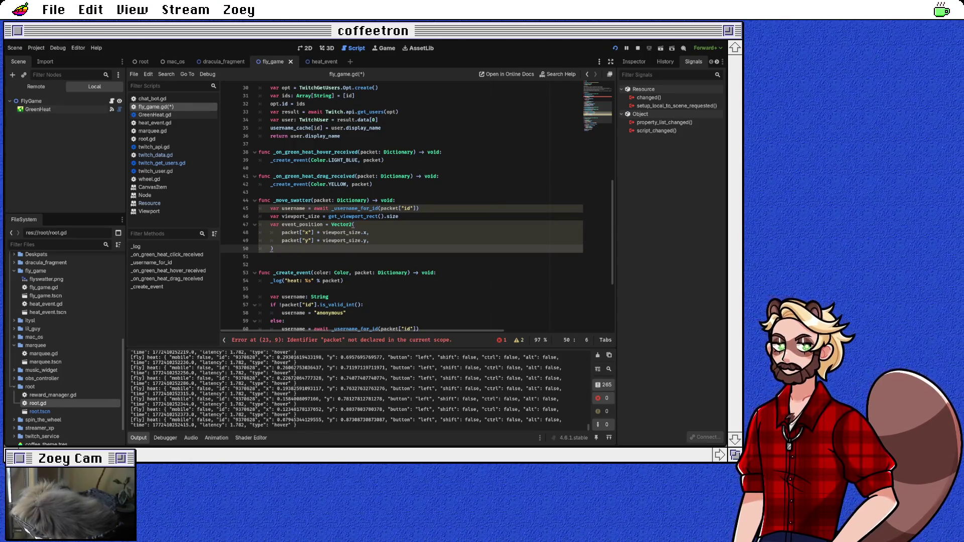
left_click(259, 264)
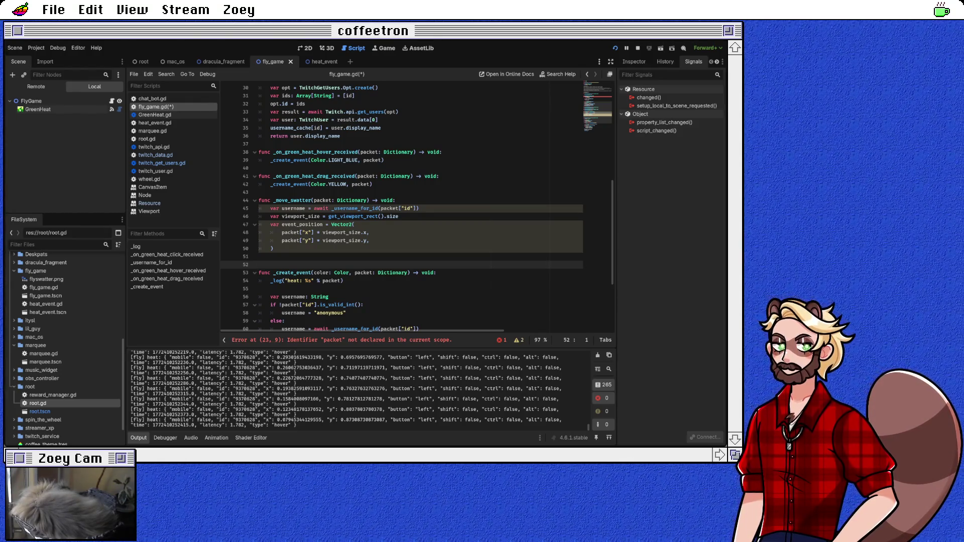
type("var sprites")
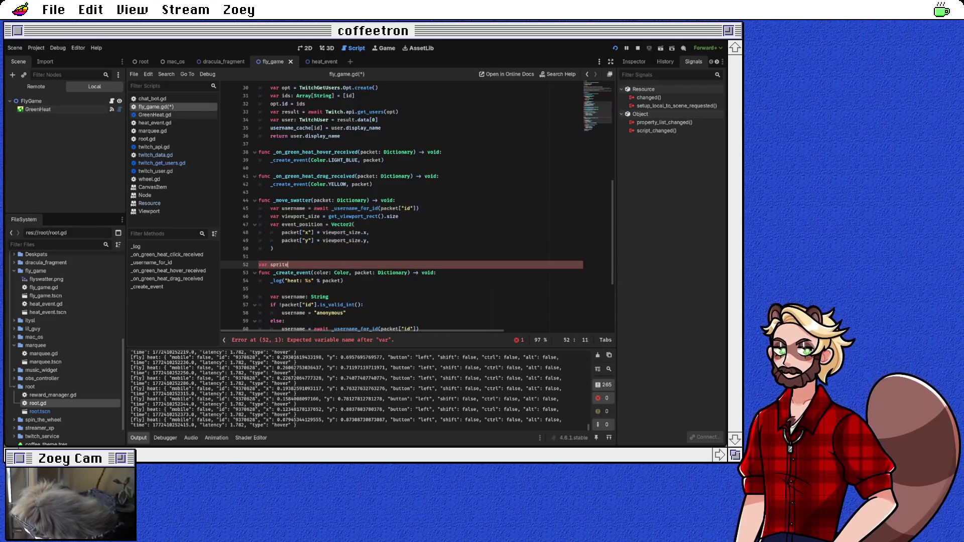
type(" = {]")
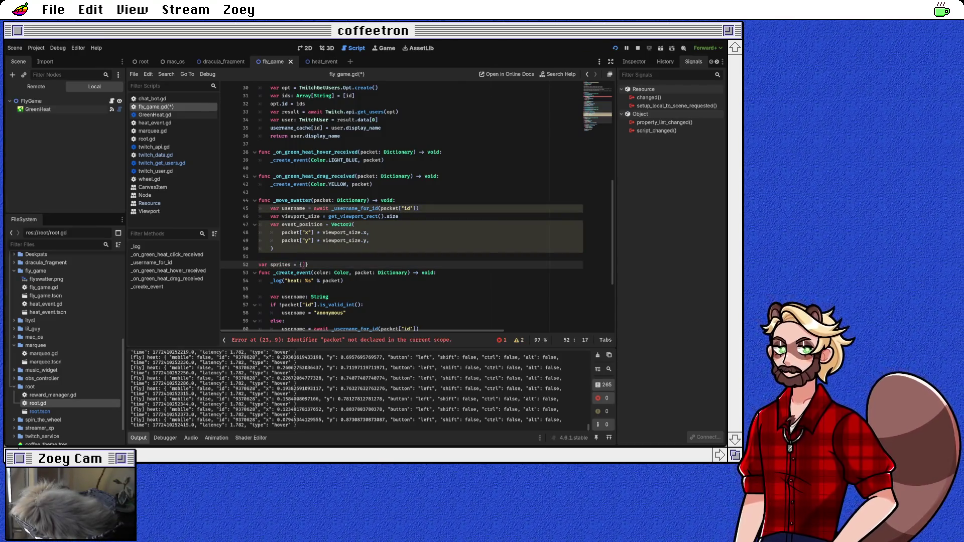
Fix var sprites = {} and move the declaration above func _move_swatter
key("BackSpace")
key("End")
key("Return")
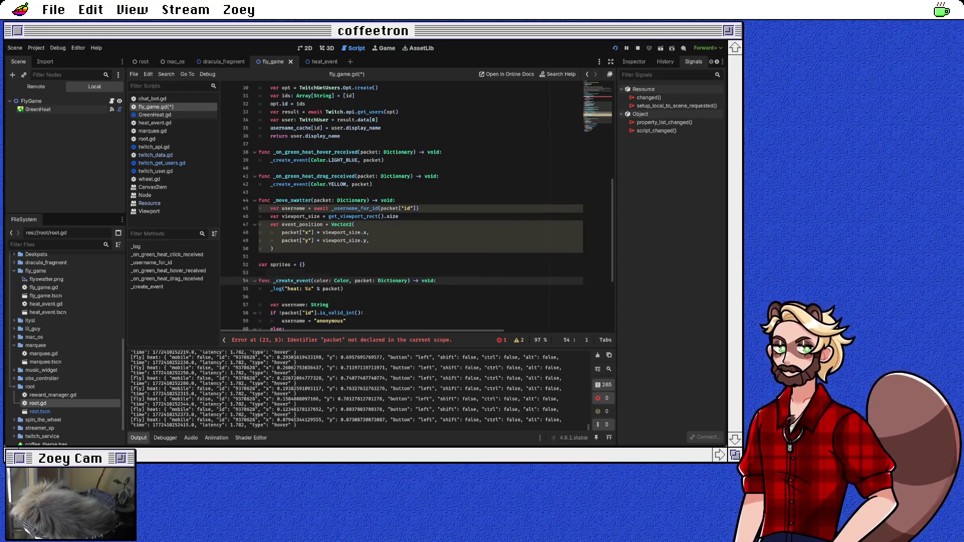
key("shift+Up")
key("ctrl+c")
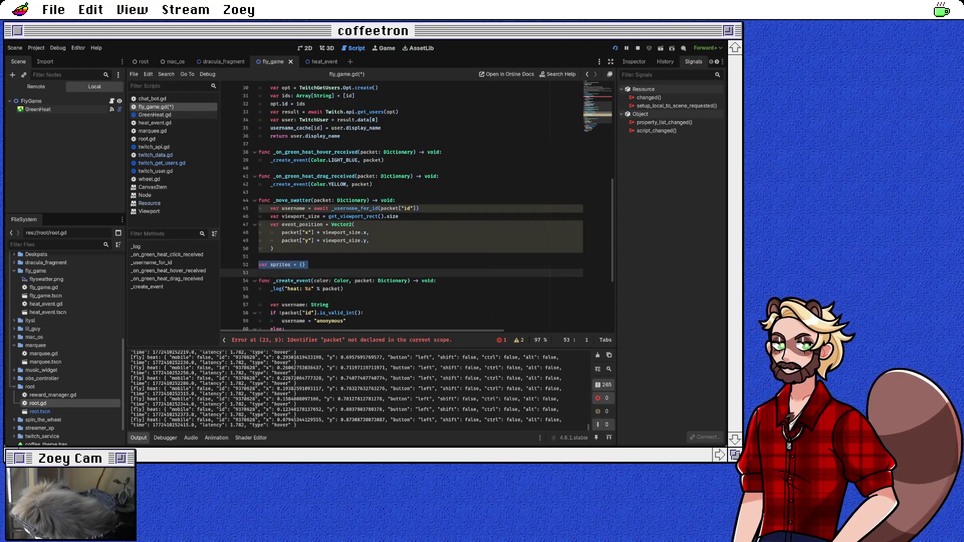
key("BackSpace")
key("Up")
key("Up")
key("Up")
key("Return")
key("ctrl+v")
key("Down")
key("Down")
key("Down")
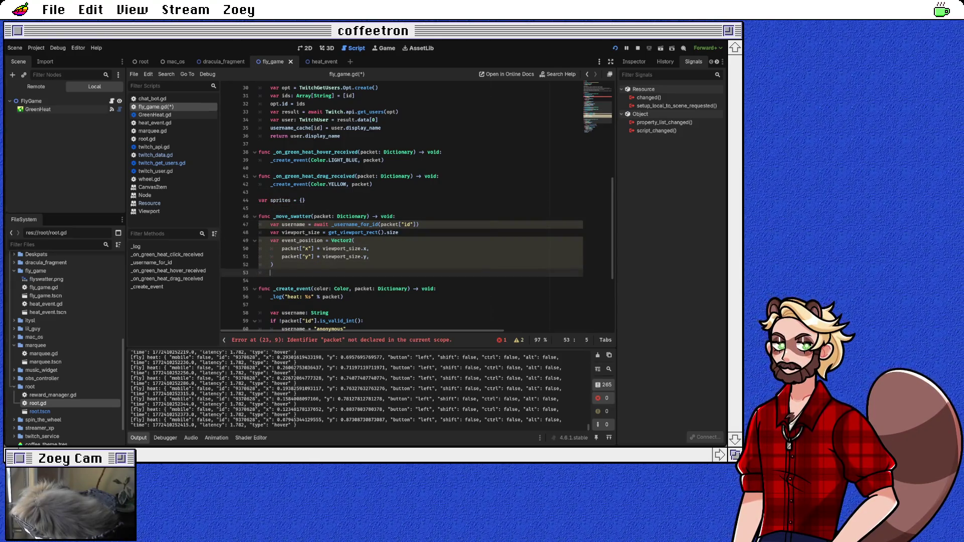
Add var sprite = sprites.get(packet["id"]) to _move_swatter, then open the fly_game folder
type("var sprite")
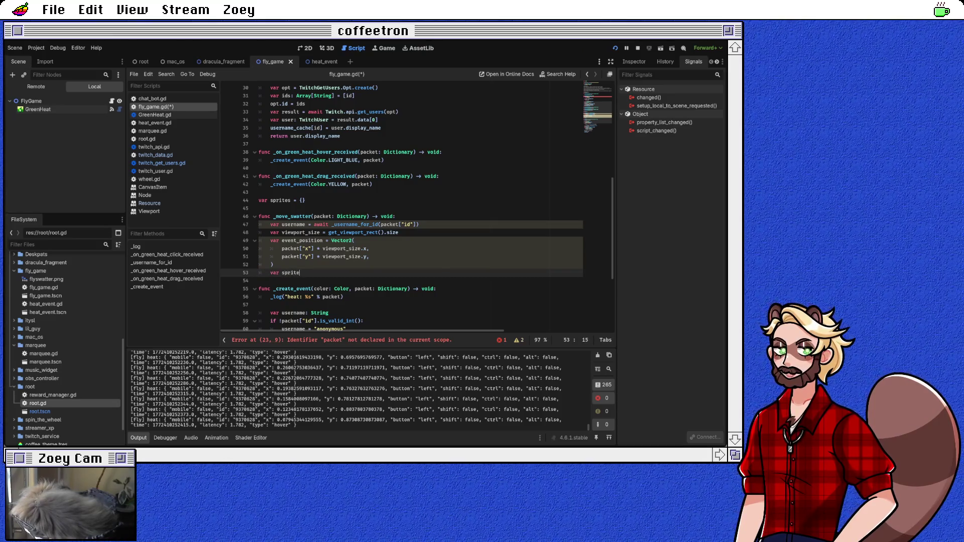
type(" = ")
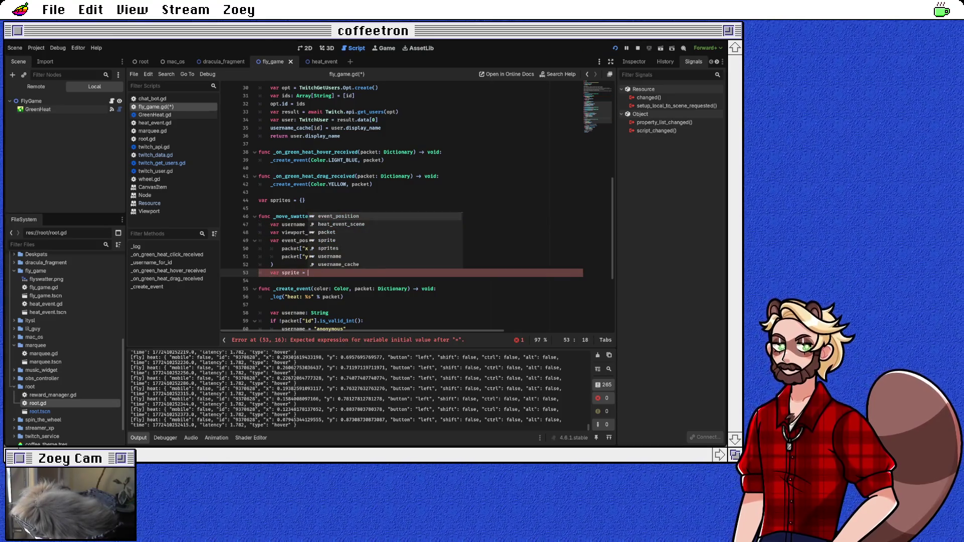
type("sprites.g")
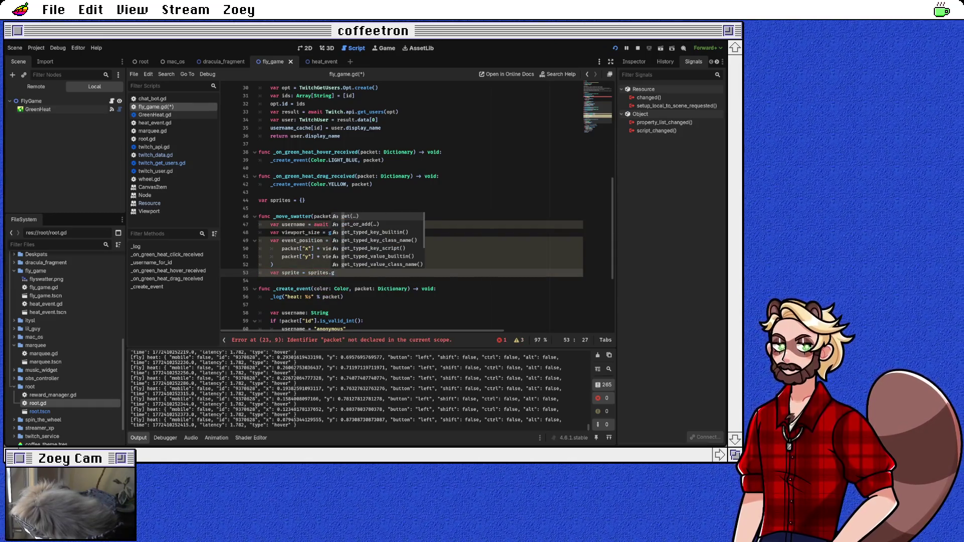
key("Return")
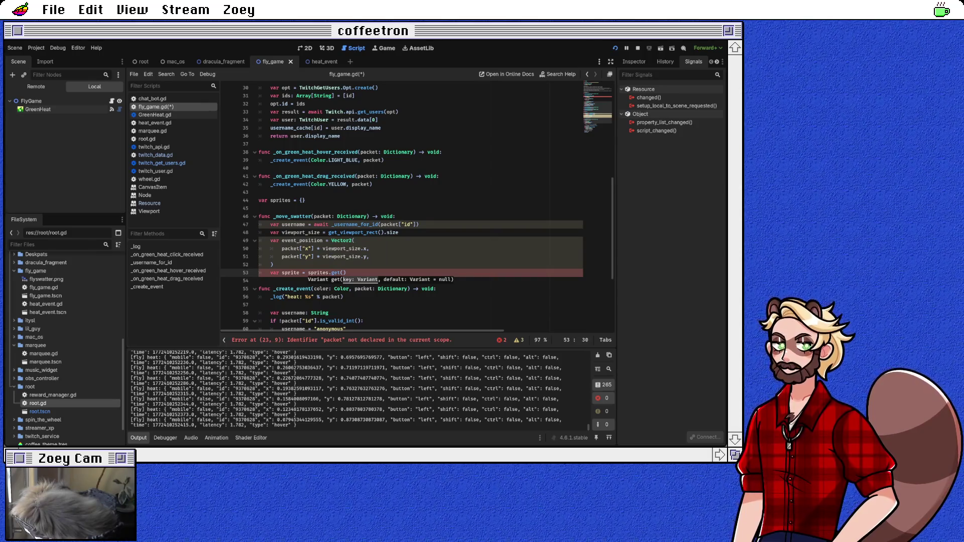
type("packet[\"id\"]")
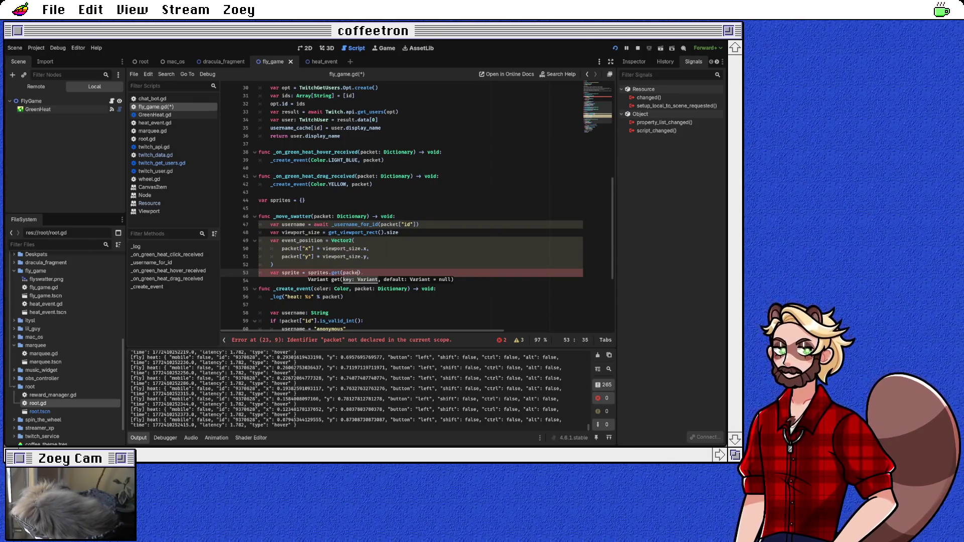
type(")")
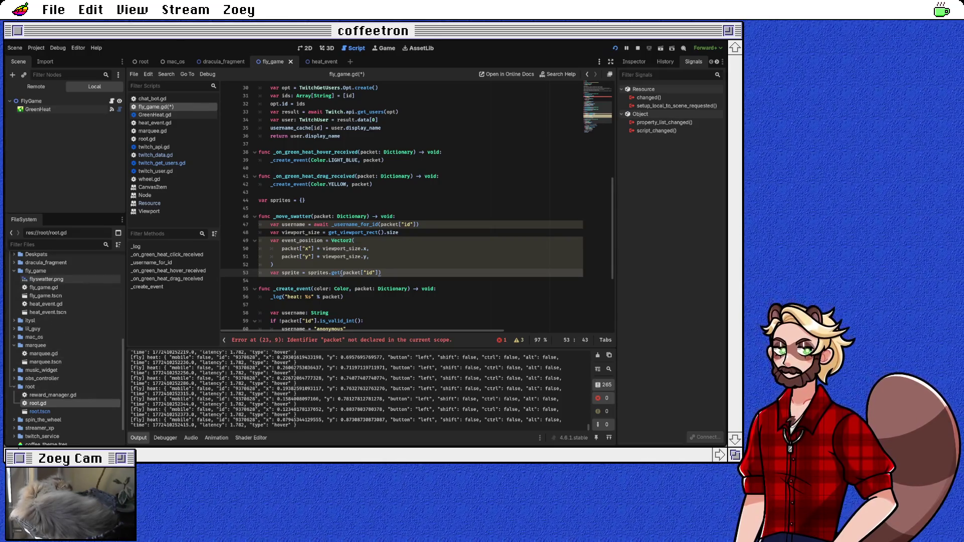
left_click(37, 271)
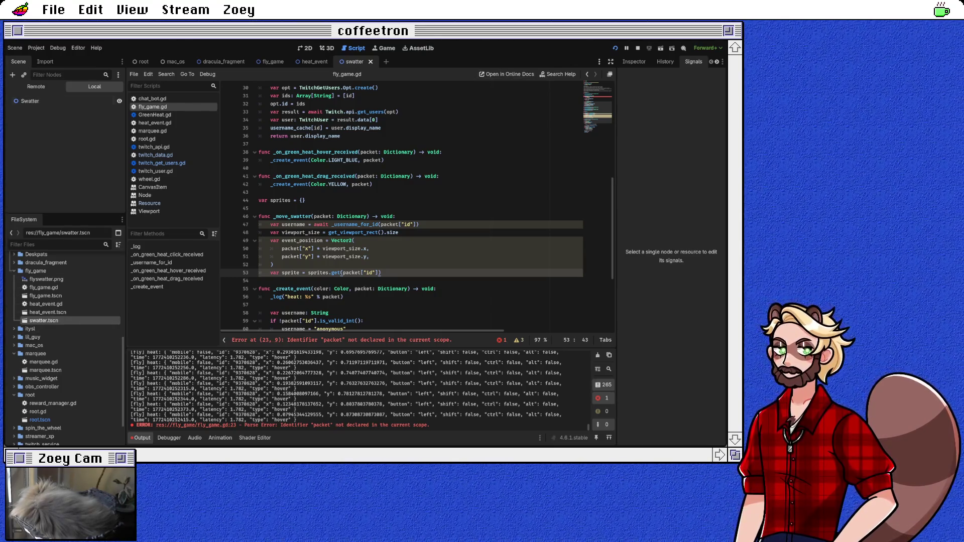
Add an AnimatedSprite2D child under the Swatter root and switch to the 2D view
left_click(30, 101)
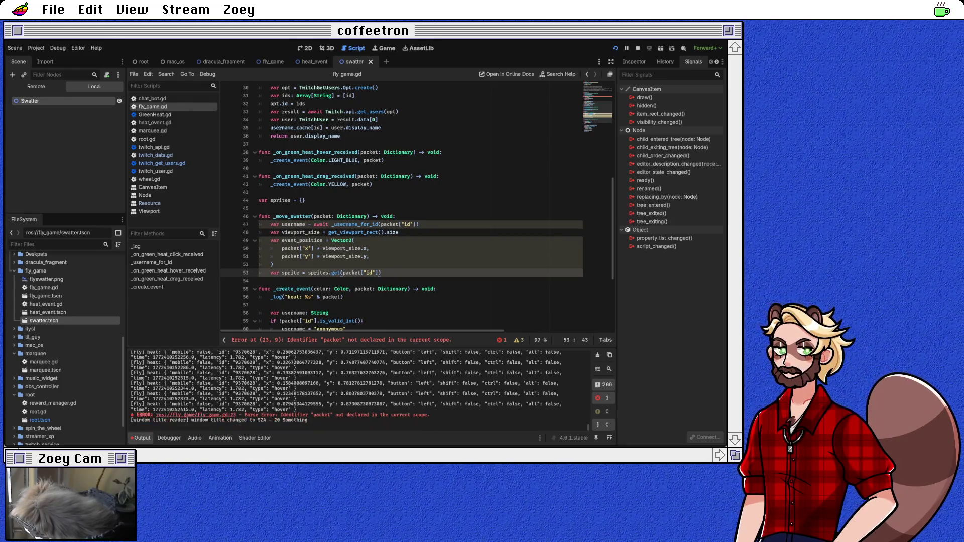
key("Return")
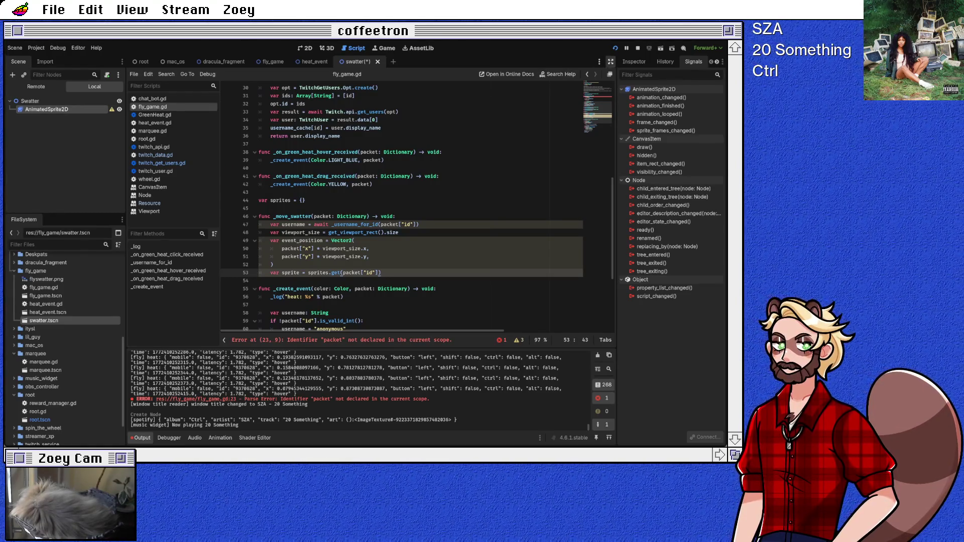
key("ctrl+F1")
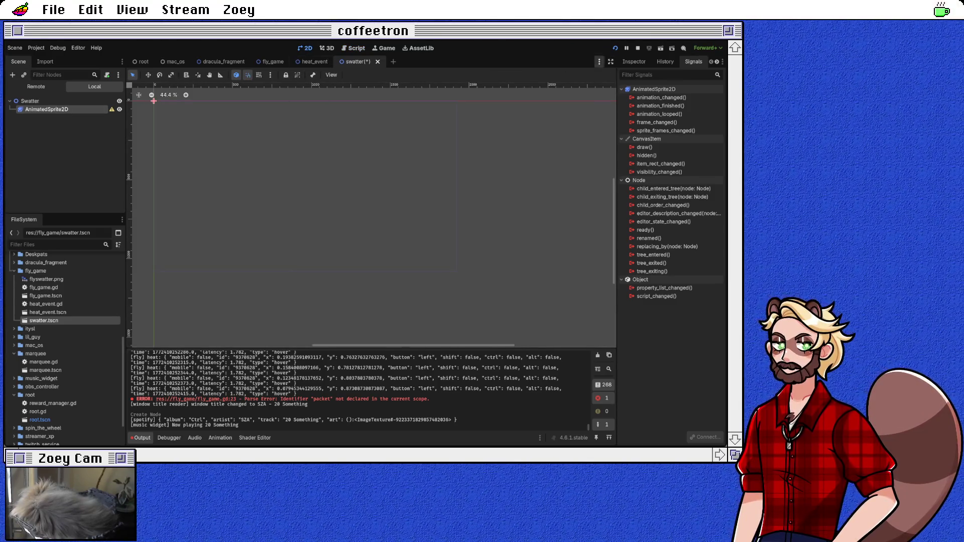
left_click(633, 61)
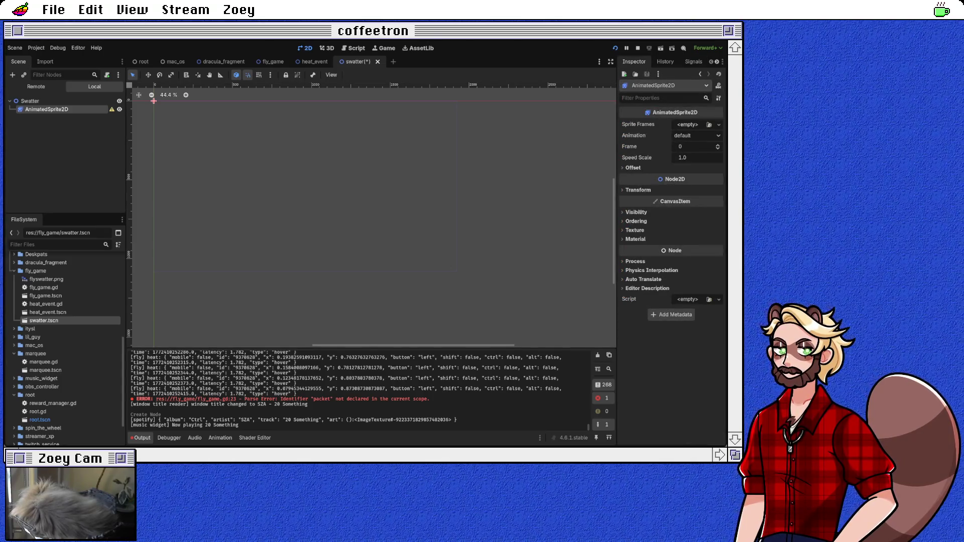
left_click(687, 124)
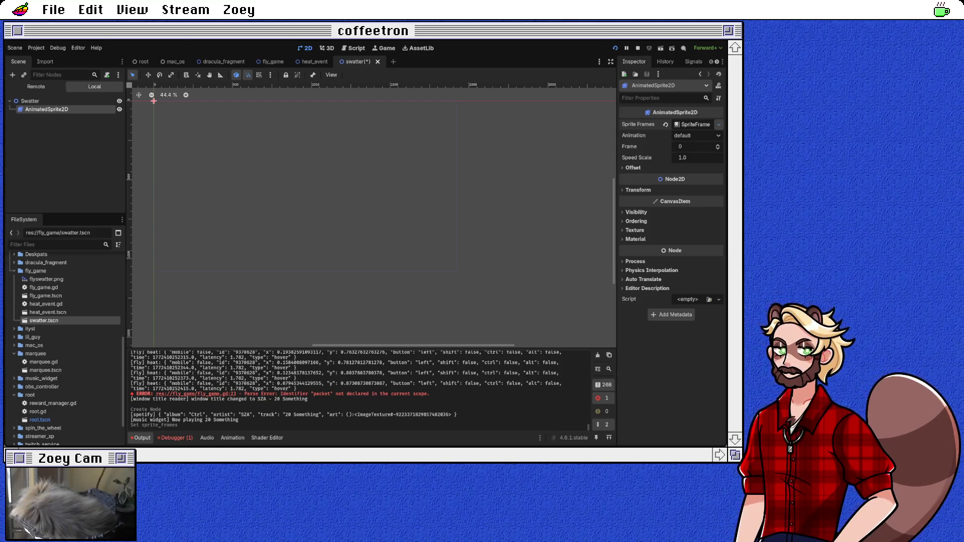
left_click(696, 124)
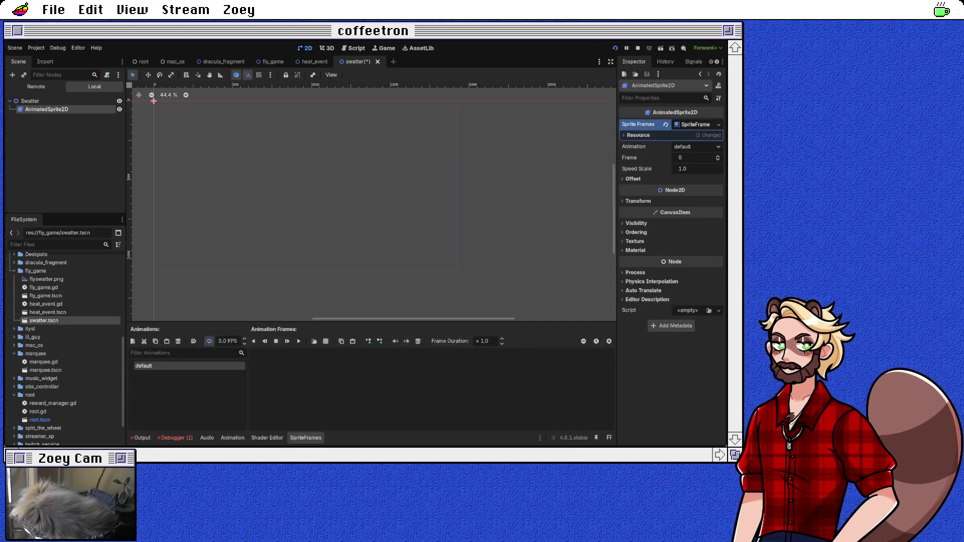
left_click(638, 135)
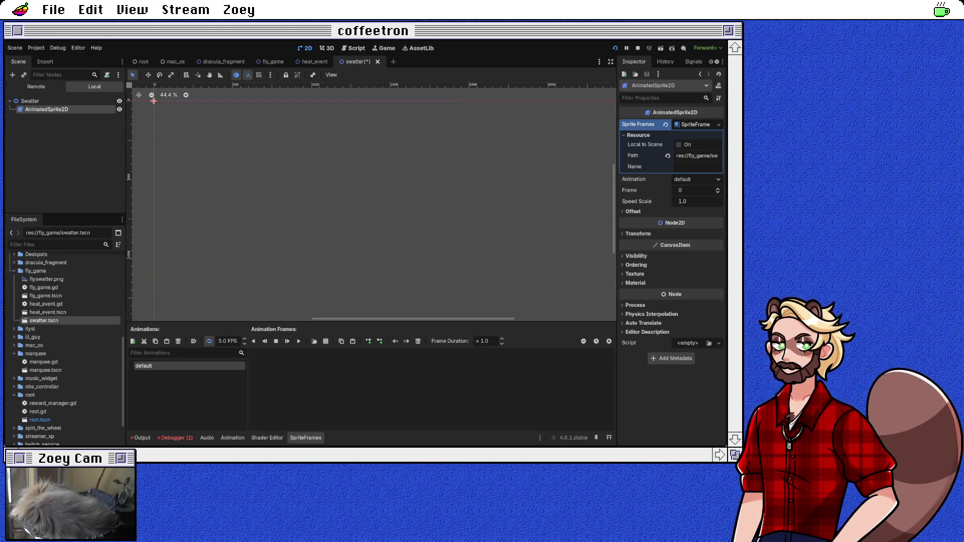
left_click(696, 125)
left_click(696, 124)
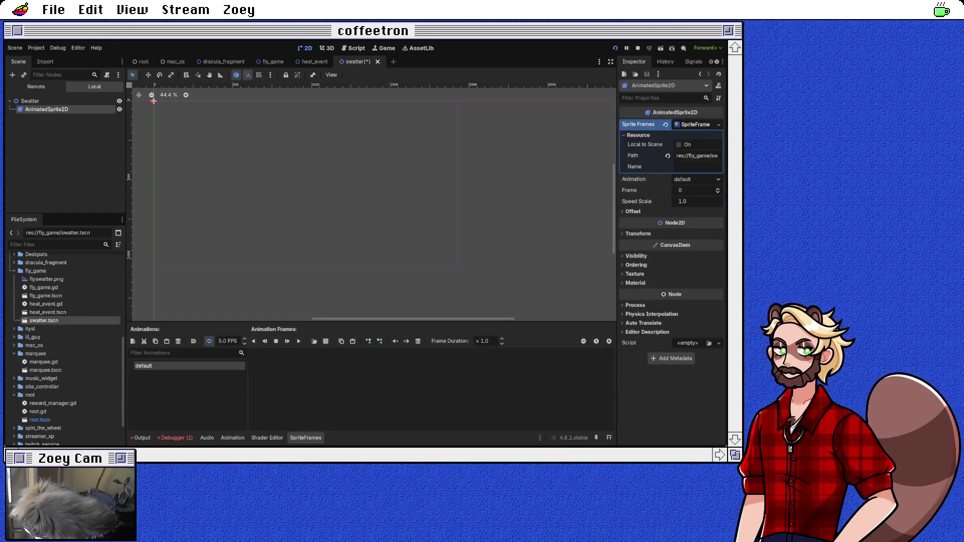
triple_click(699, 156)
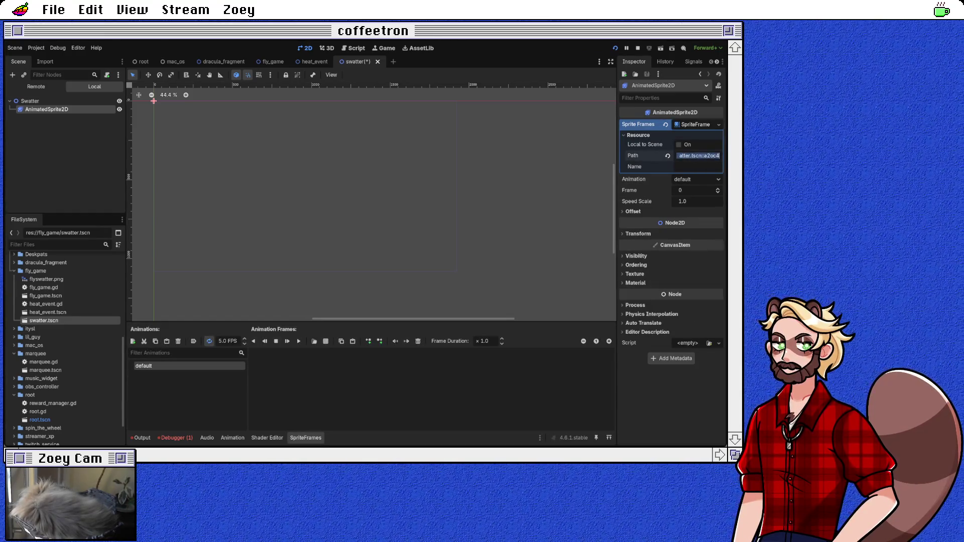
left_click(698, 156)
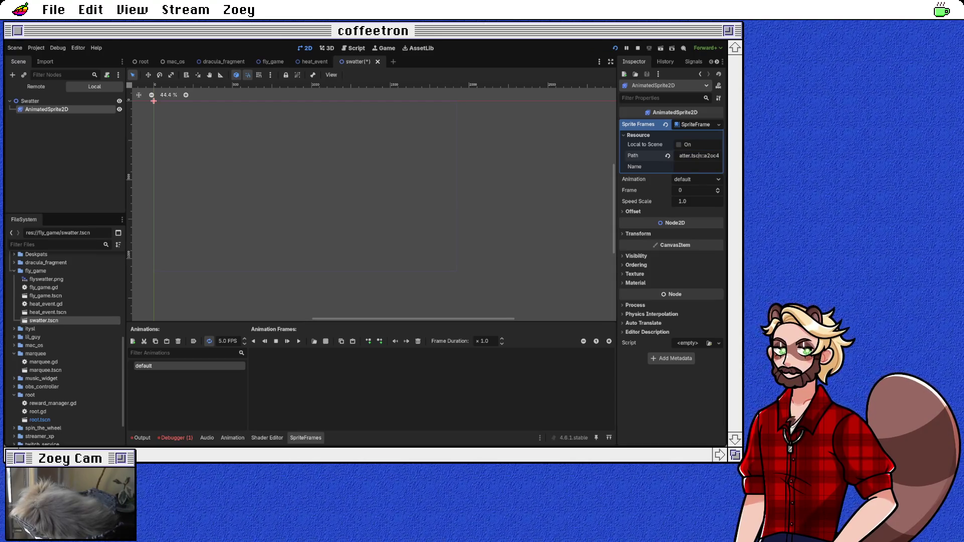
left_click(695, 125)
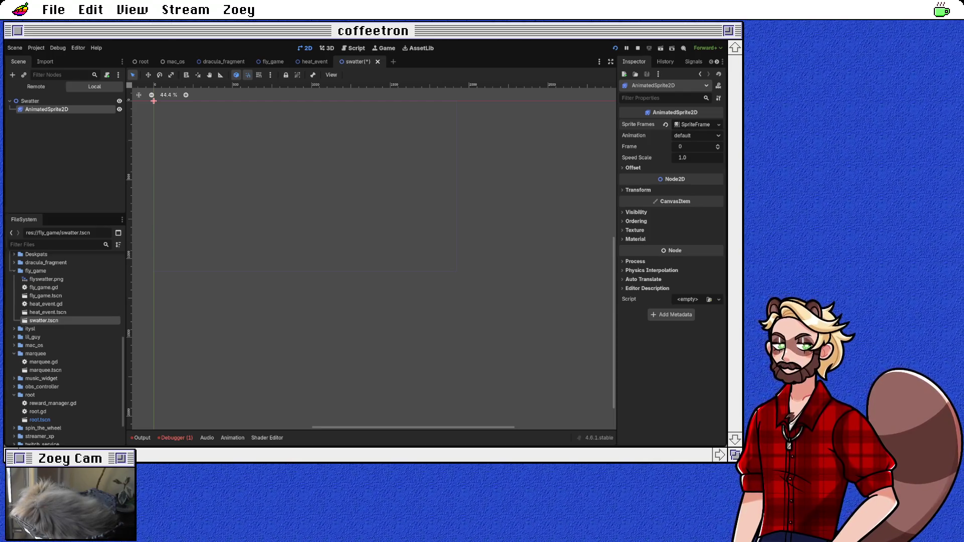
Open the AnimatedSprite2D's SpriteFrames panel and show the resource's own properties
left_click(695, 125)
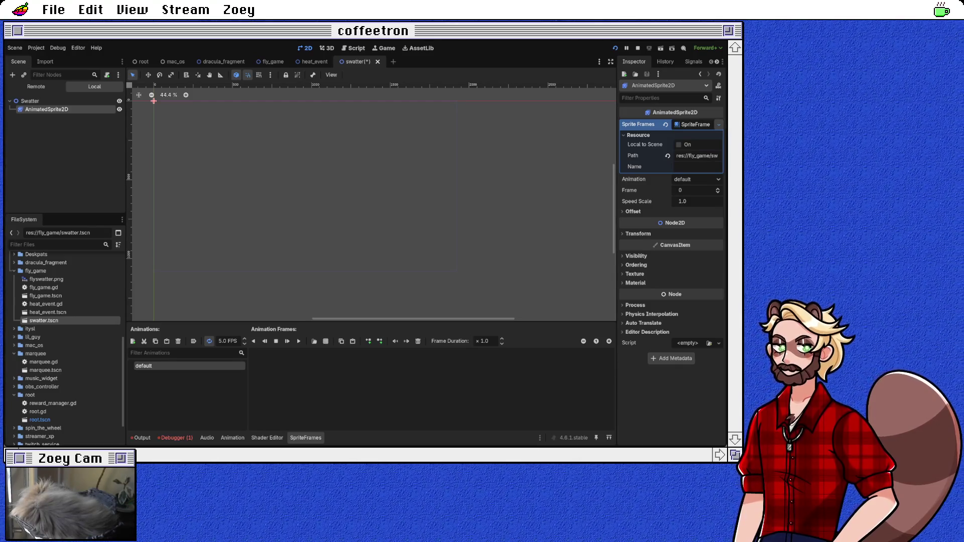
left_click(639, 135)
left_click(639, 135)
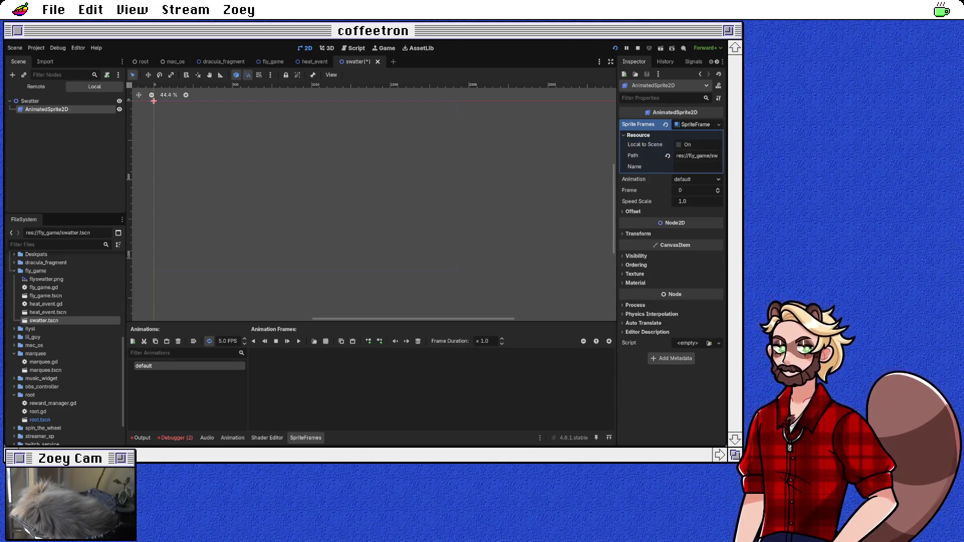
left_click(638, 135)
left_click(638, 135)
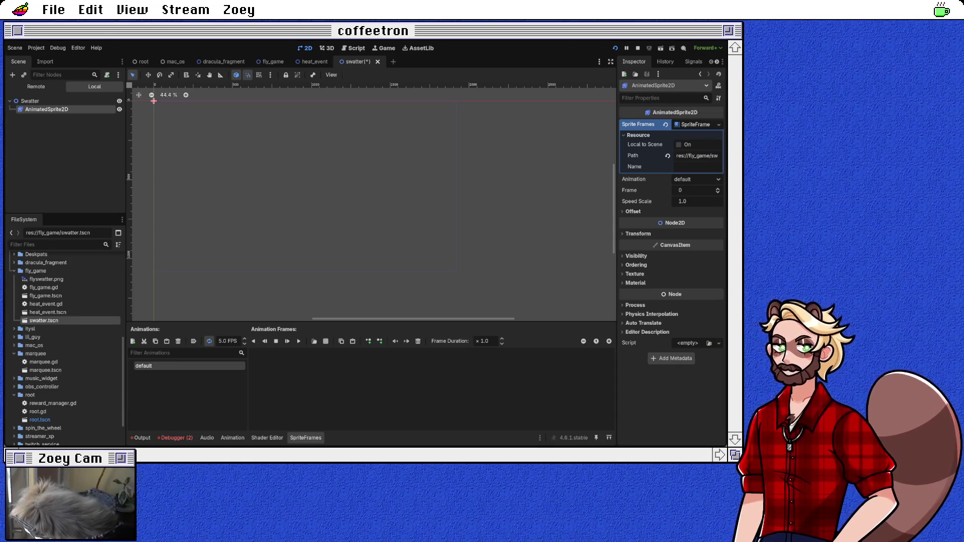
left_click(695, 124)
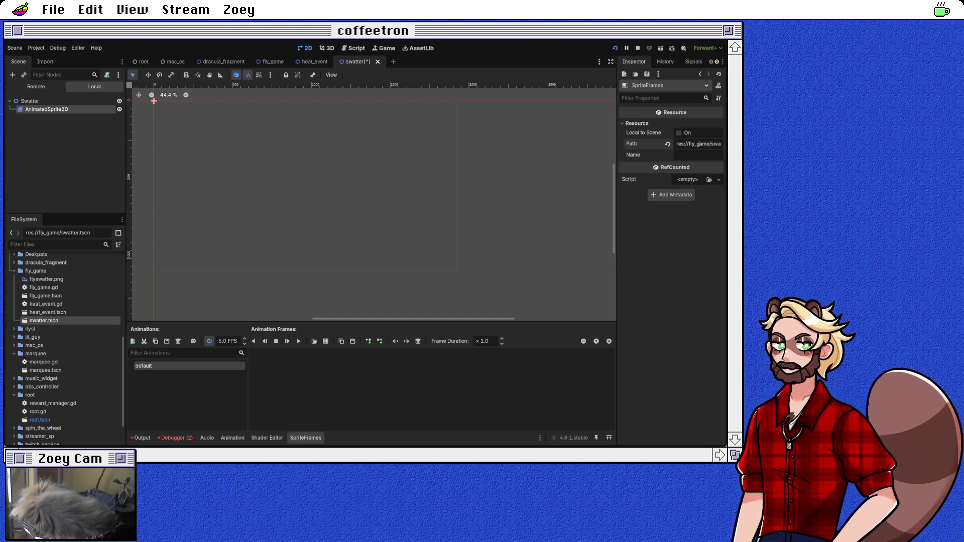
key("ctrl+j")
key("ctrl+j")
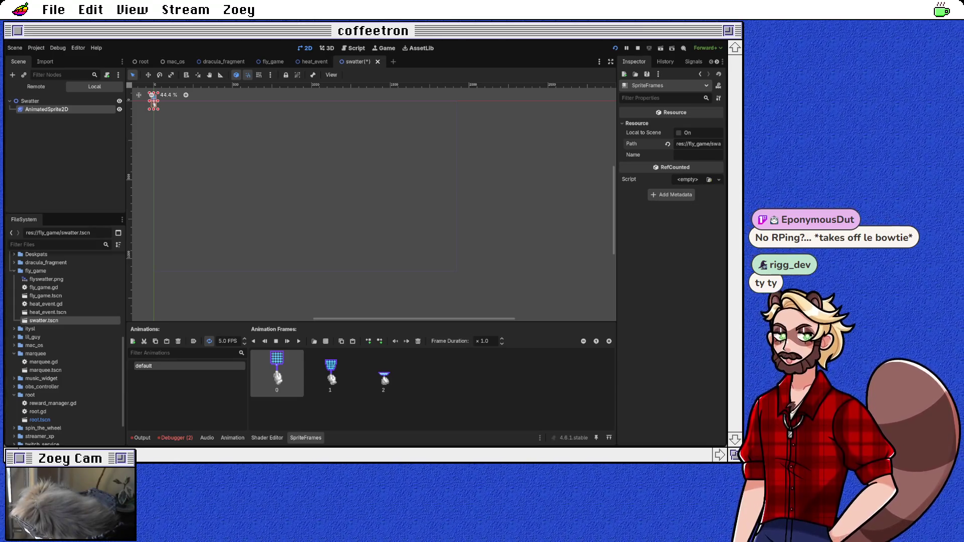
Switch from Godot to the album rating web page
key("alt+Tab")
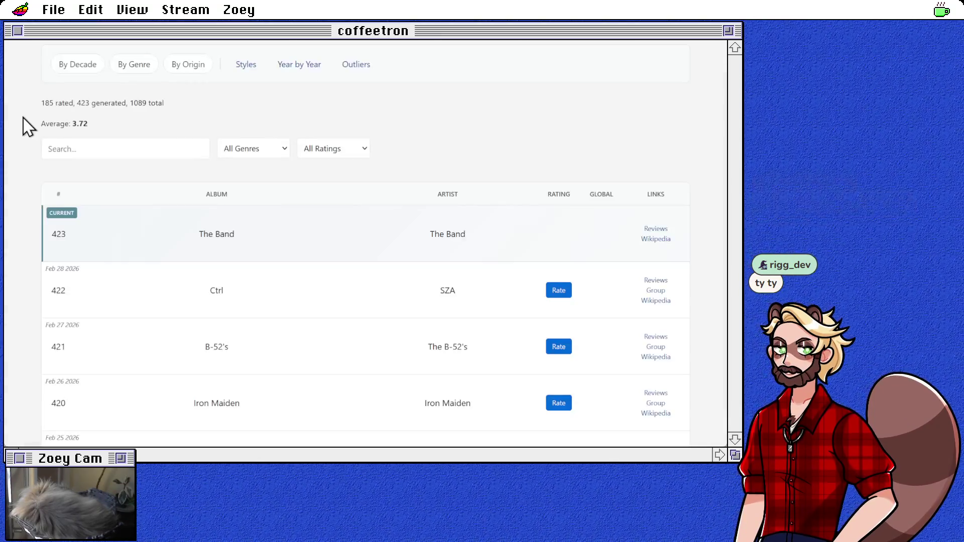
Open the rating form for #422 Ctrl by SZA and start typing a note
scroll(405, 113, "down", 1)
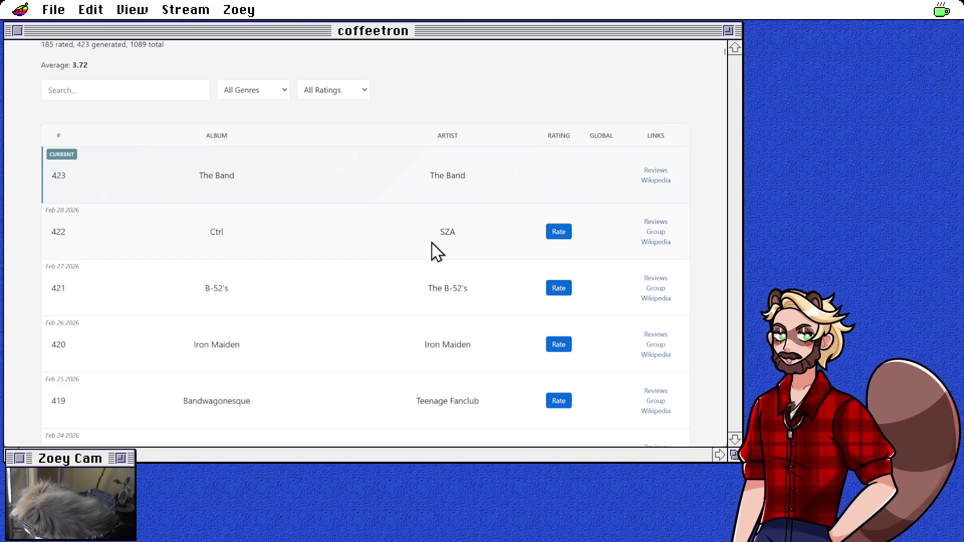
left_click(559, 232)
scroll(562, 244, "down", 1)
left_click(255, 228)
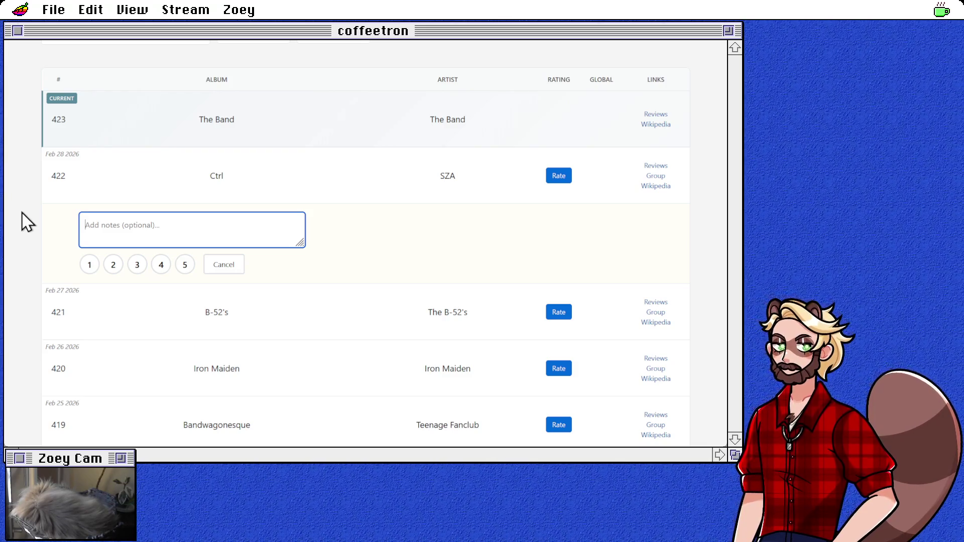
type("I")
key("BackSpace")
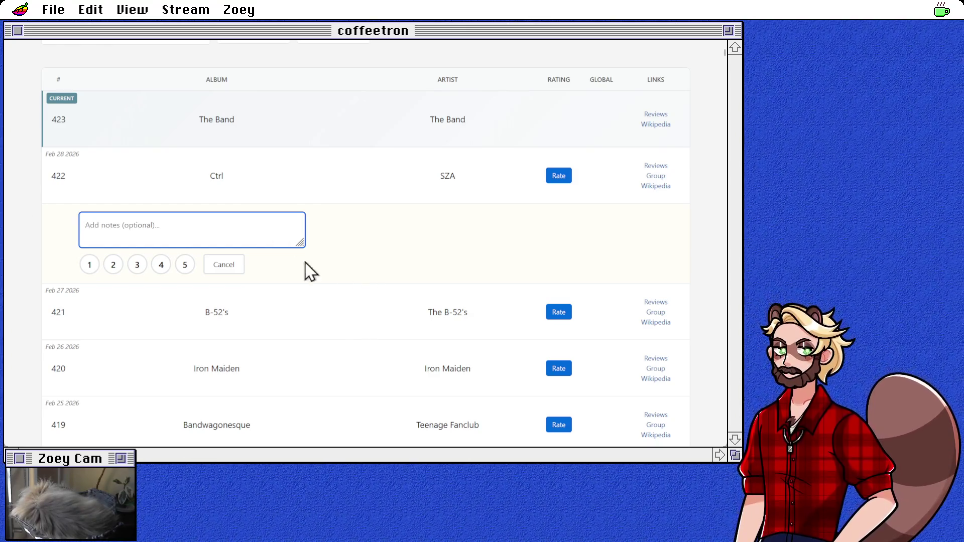
left_click(425, 236)
left_click(156, 235)
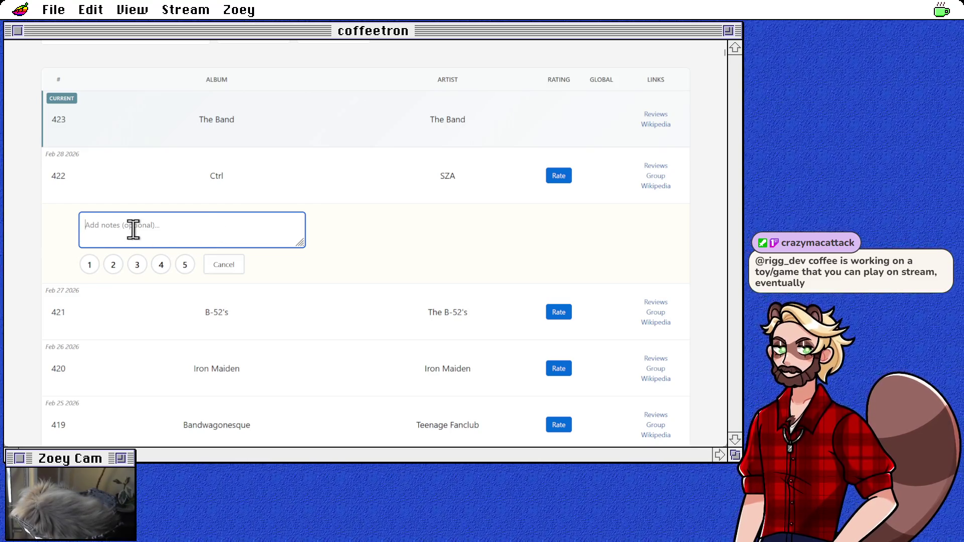
left_click(412, 250)
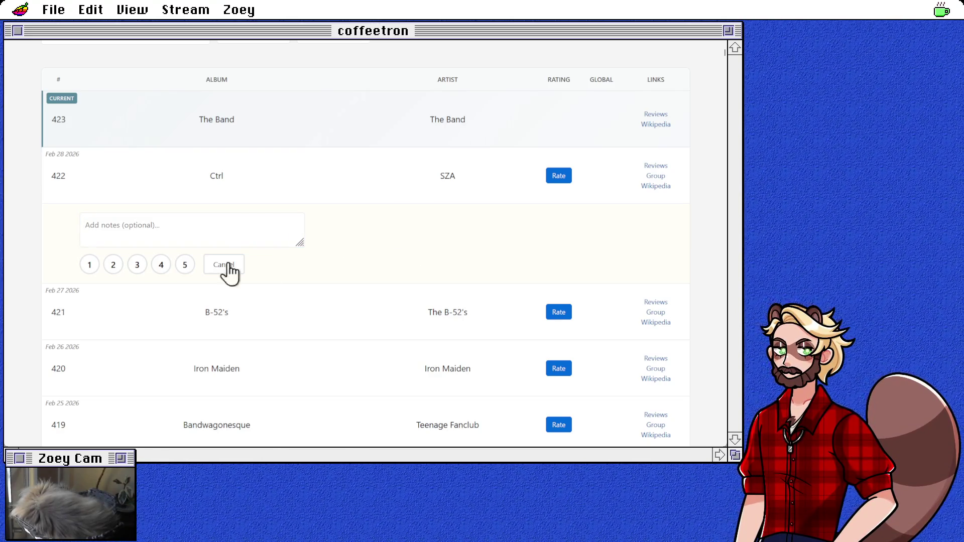